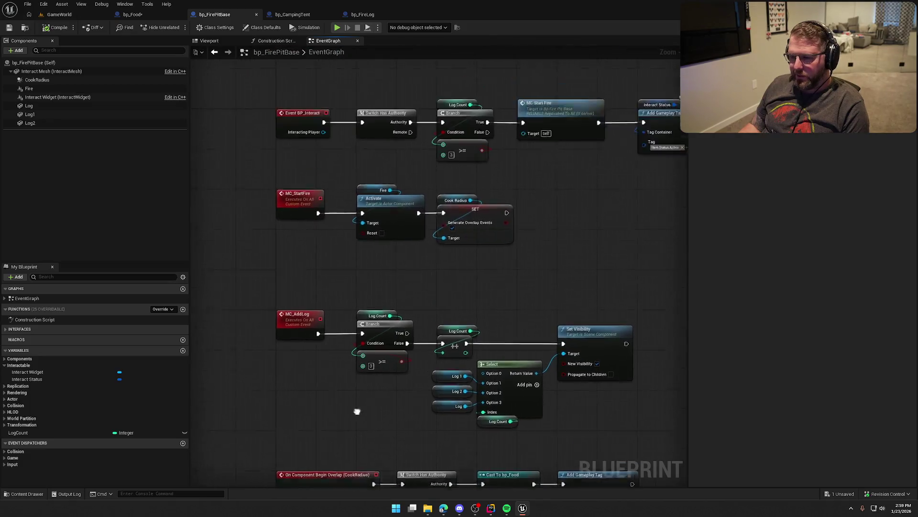
- Pan the bp_FirePitBase Event Graph to recentre the interact, fire-start and overlap nodes
{"action": "scroll", "coordinate": [528, 213], "scroll_direction": "down", "scroll_amount": 2}
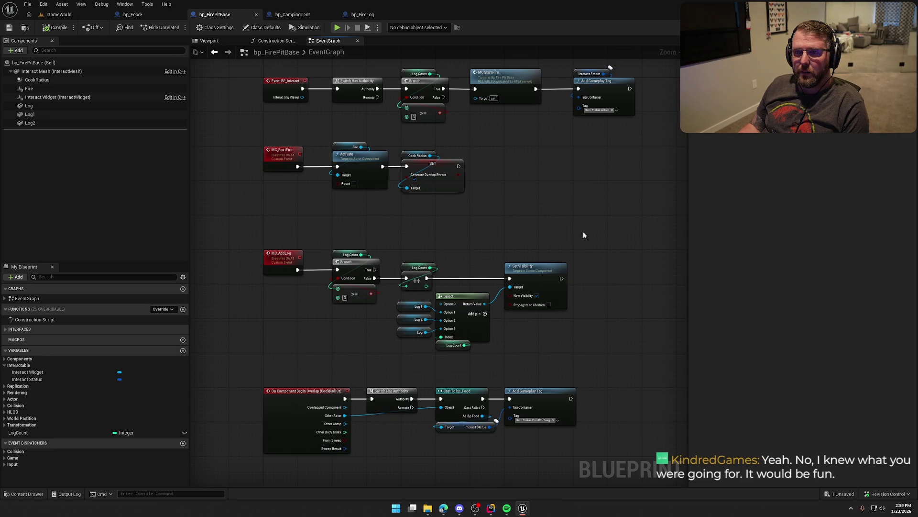
{"action": "mouse_move", "coordinate": [545, 213]}
{"action": "left_mouse_down"}
{"action": "mouse_move", "coordinate": [493, 231]}
{"action": "mouse_move", "coordinate": [568, 194]}
{"action": "mouse_move", "coordinate": [519, 272]}
{"action": "left_mouse_up"}
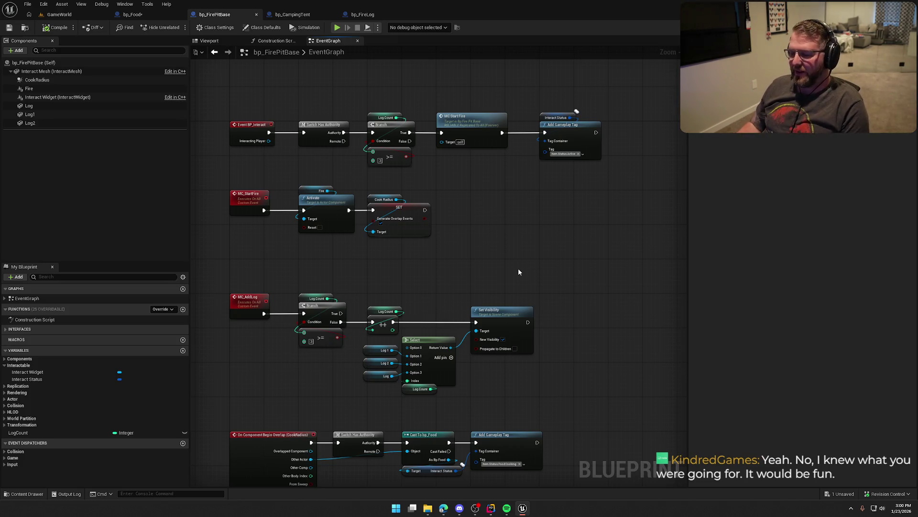
{"action": "left_click_drag", "start_coordinate": [518, 272], "coordinate": [509, 249]}
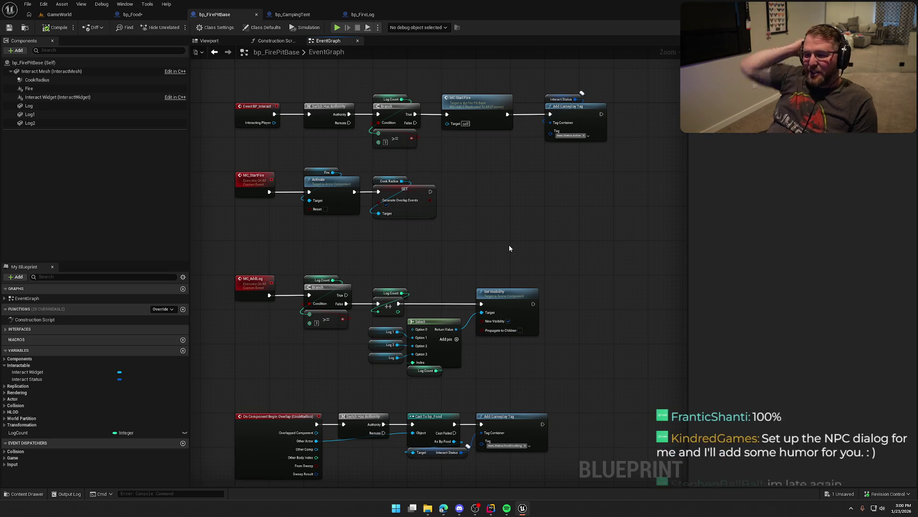
- Return to the GameWorld level, starting to open TrailMap but cancelling the save prompt
{"action": "left_click", "coordinate": [59, 14]}
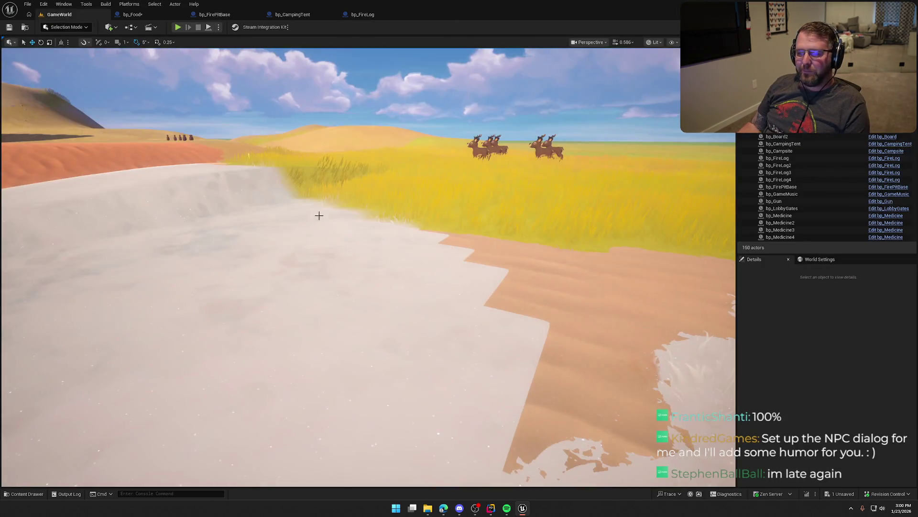
{"action": "key", "text": "ctrl+space"}
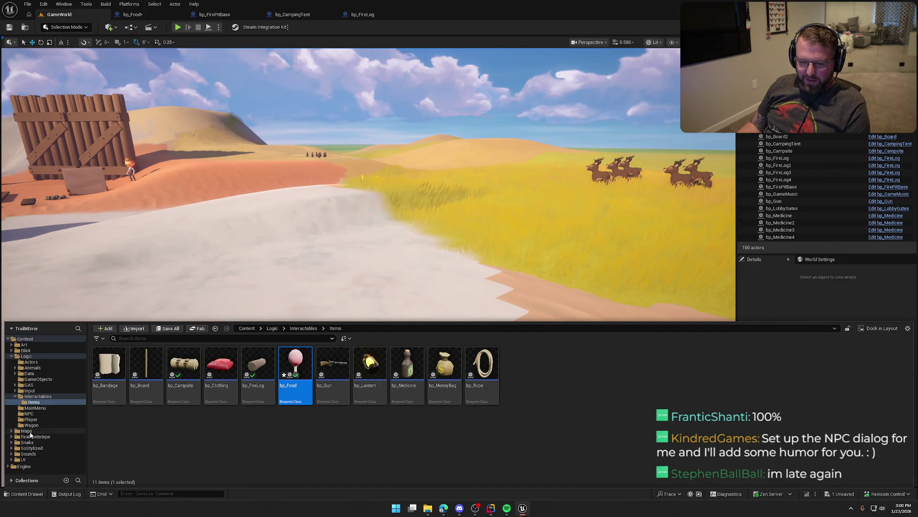
{"action": "left_click", "coordinate": [26, 431]}
{"action": "double_click", "coordinate": [221, 366]}
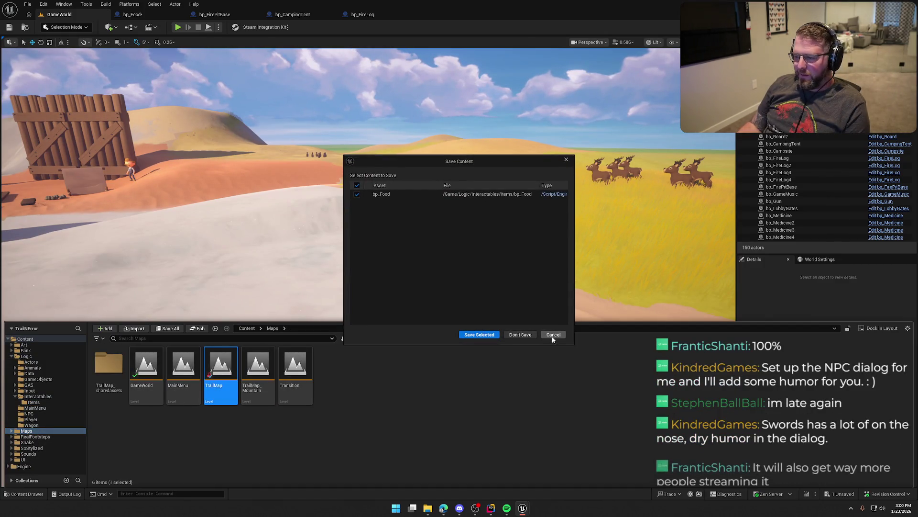
{"action": "left_click", "coordinate": [551, 335]}
- Fly the camera to the gate, then select and frame the bp_NPC_StartGame NPC
{"action": "key", "text": "w"}
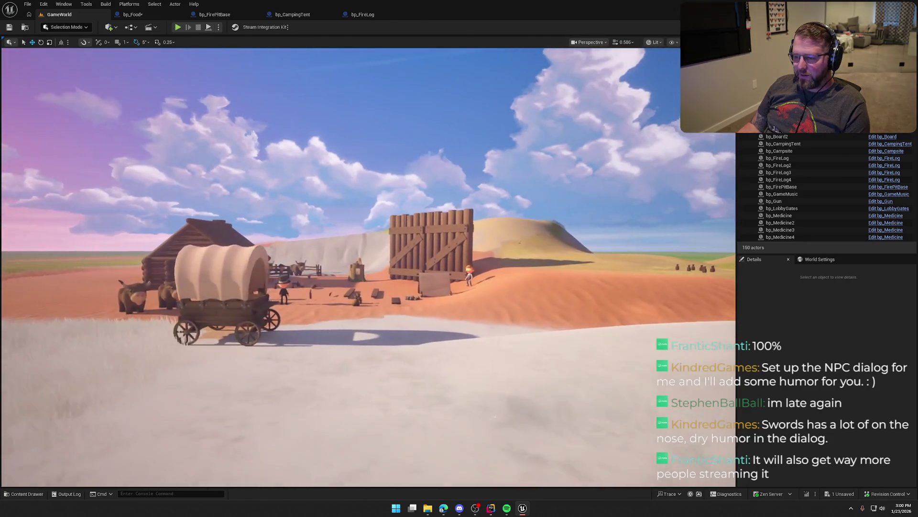
{"action": "key", "text": "w"}
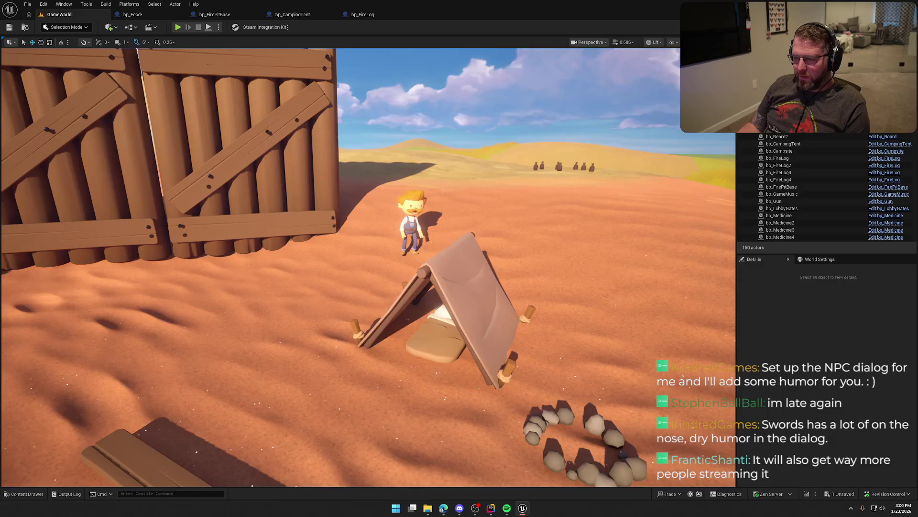
{"action": "left_click", "coordinate": [410, 222]}
{"action": "key", "text": "f"}
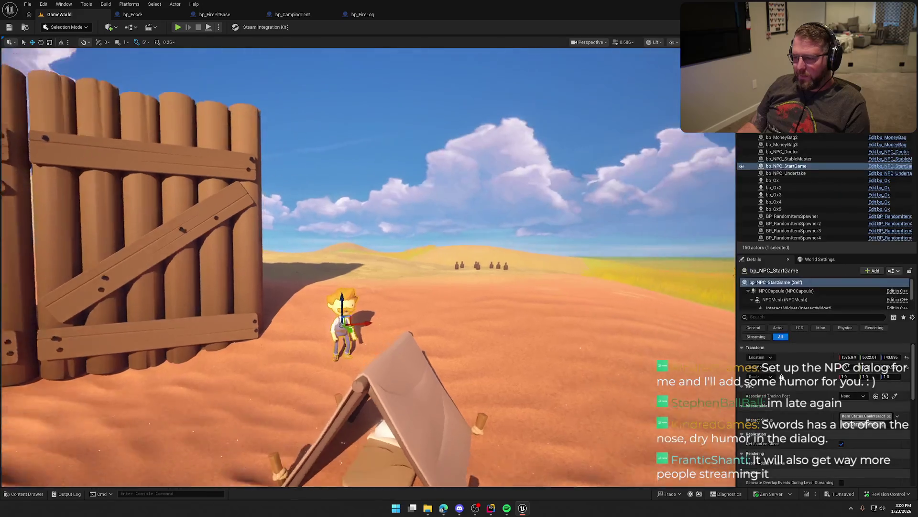
- Add NPC.Status.WantsAttention to the NPC's Interact Status and start playing the level
{"action": "left_click", "coordinate": [897, 416]}
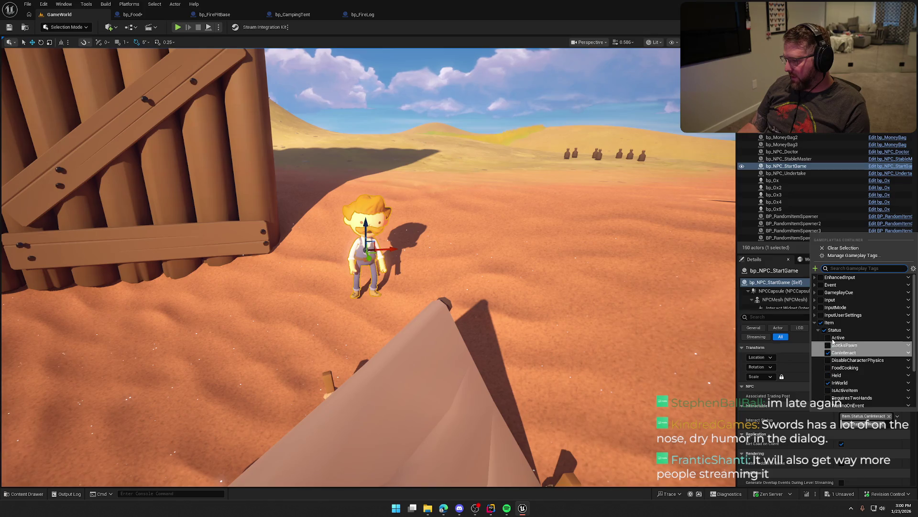
{"action": "left_click", "coordinate": [815, 322]}
{"action": "left_click", "coordinate": [816, 330]}
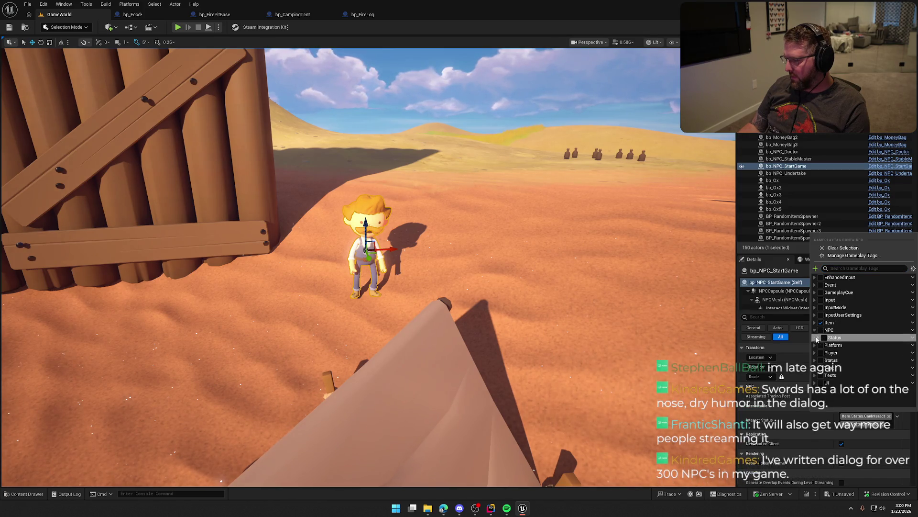
{"action": "left_click", "coordinate": [818, 338]}
{"action": "left_click", "coordinate": [828, 354]}
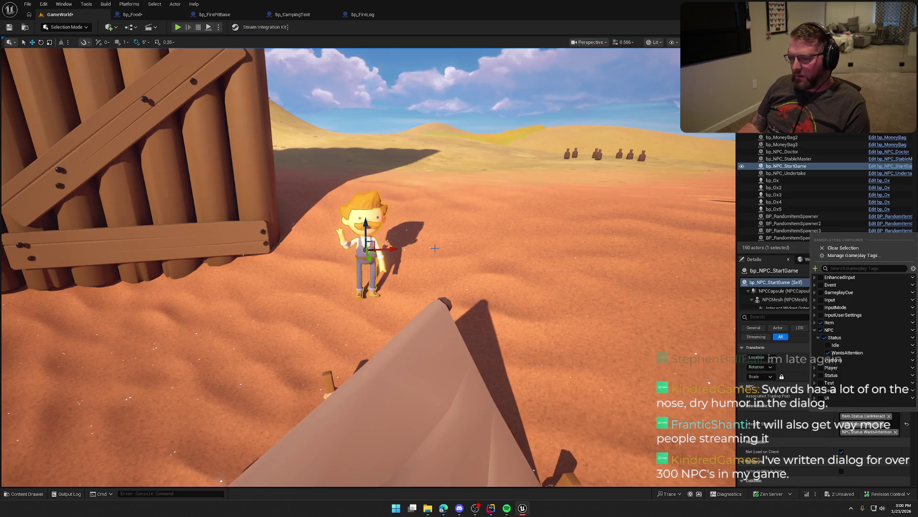
{"action": "left_click", "coordinate": [414, 223]}
{"action": "left_click", "coordinate": [178, 28]}
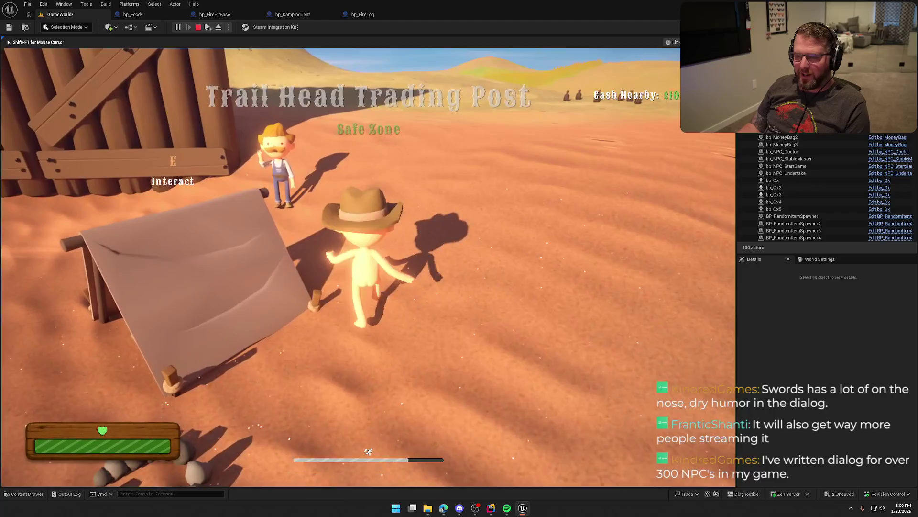
{"action": "key", "text": "w"}
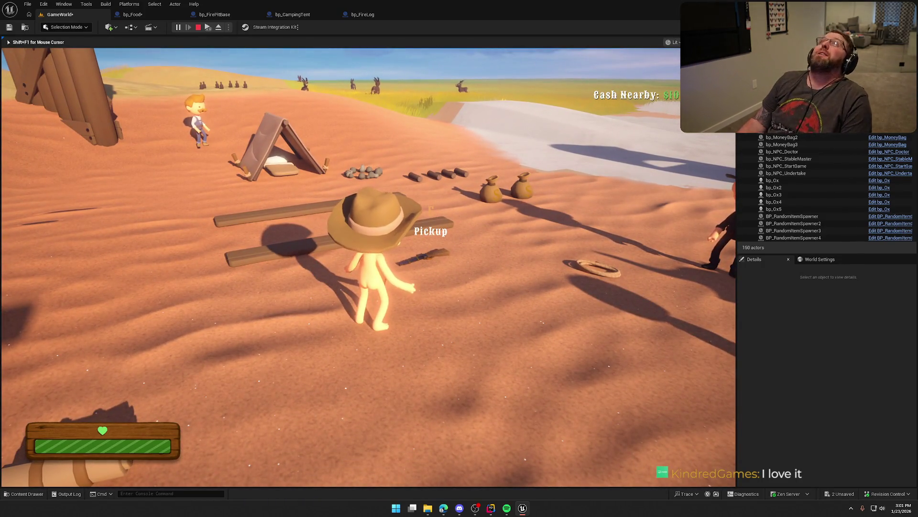
{"action": "key", "text": "shift+w"}
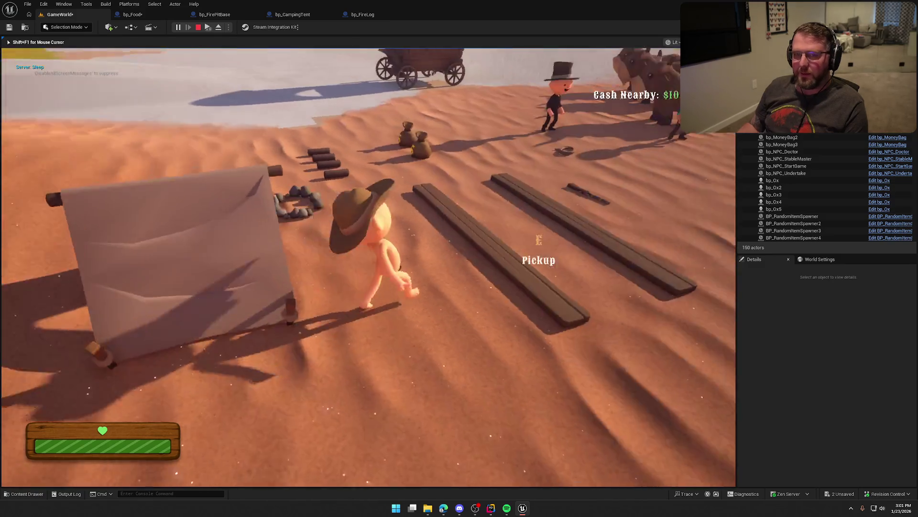
{"action": "key", "text": "w"}
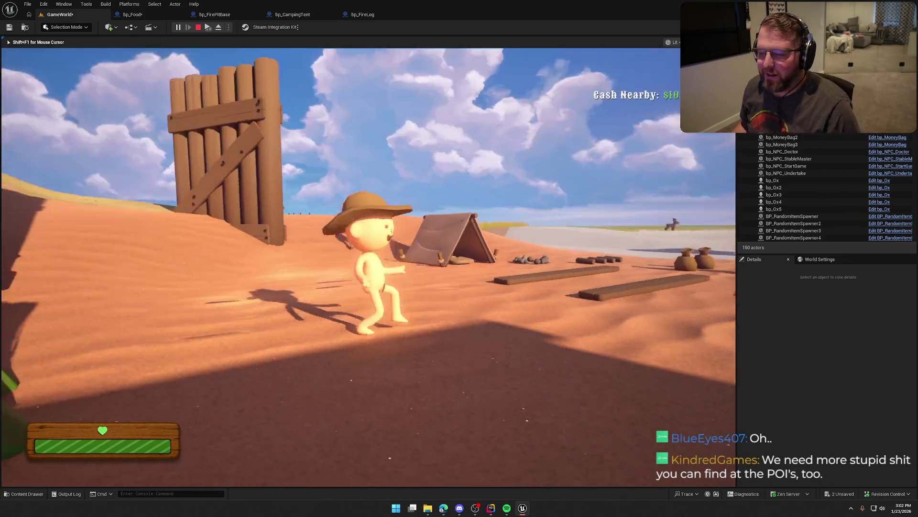
- Sprint the cowboy through the camp toward the tent, then bring up the Windows Start menu
{"action": "key", "text": "shift+w"}
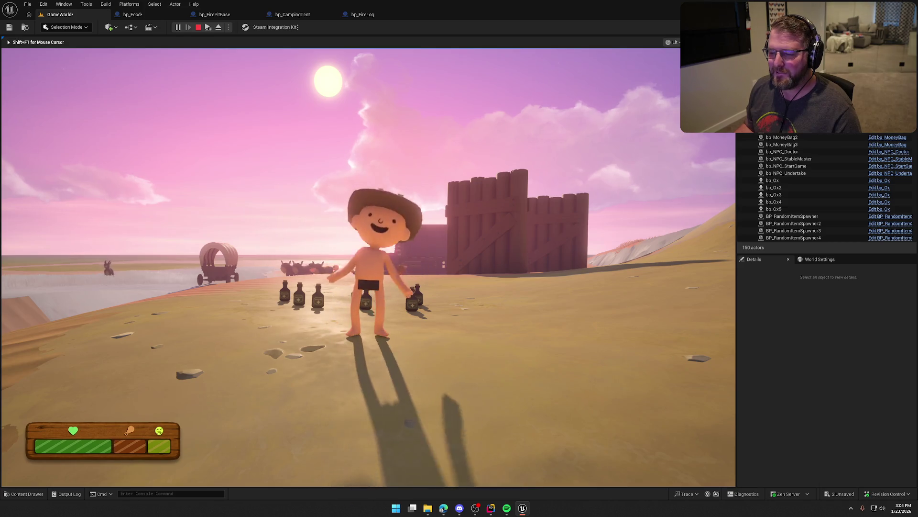
{"action": "key", "text": "w"}
{"action": "key", "text": "shift+w"}
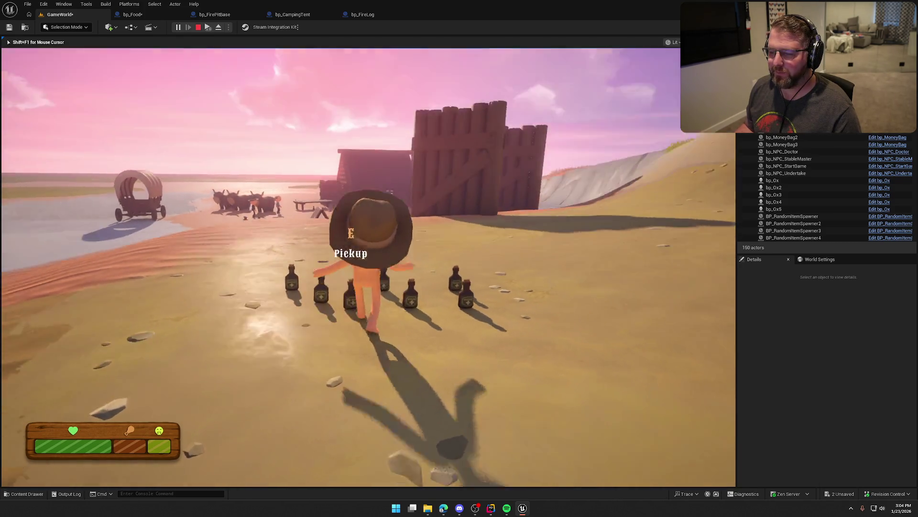
{"action": "key", "text": "shift+w"}
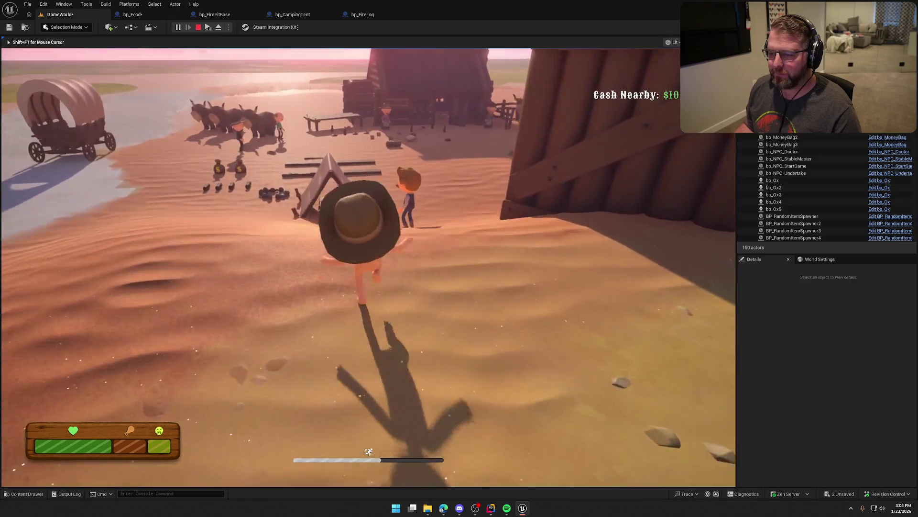
{"action": "key", "text": "shift+w"}
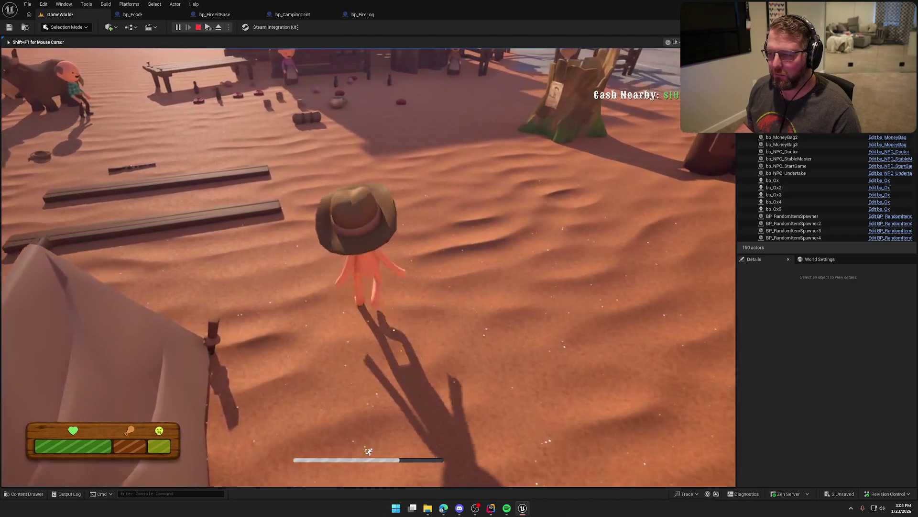
{"action": "key", "text": "w"}
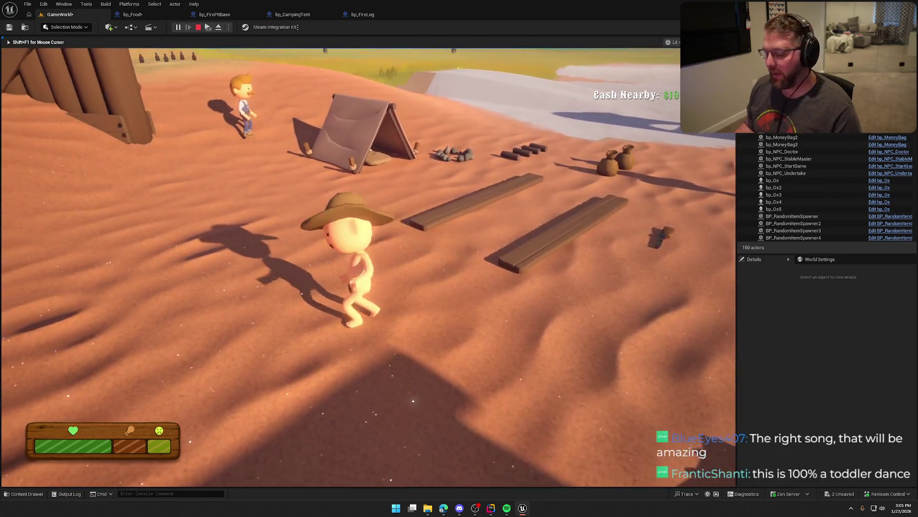
{"action": "key", "text": "super"}
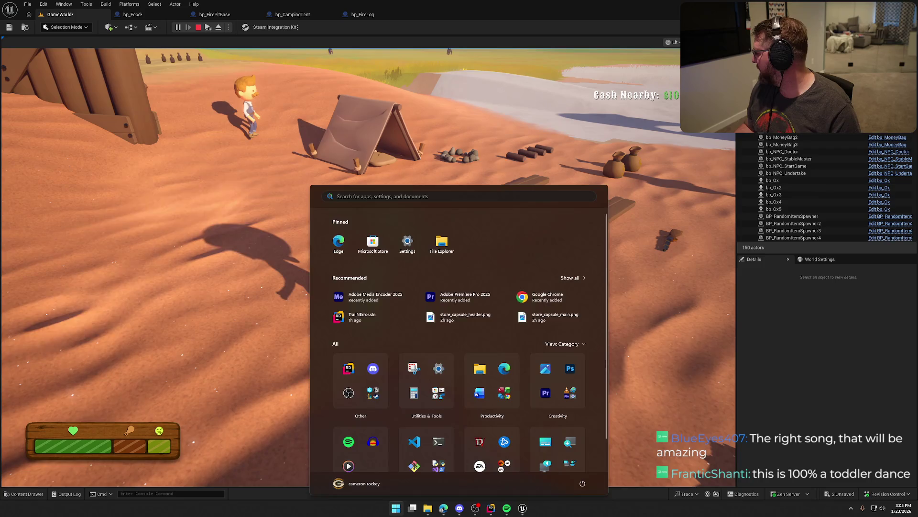
- Close the Windows Start menu to reveal the running game
{"action": "key", "text": "super"}
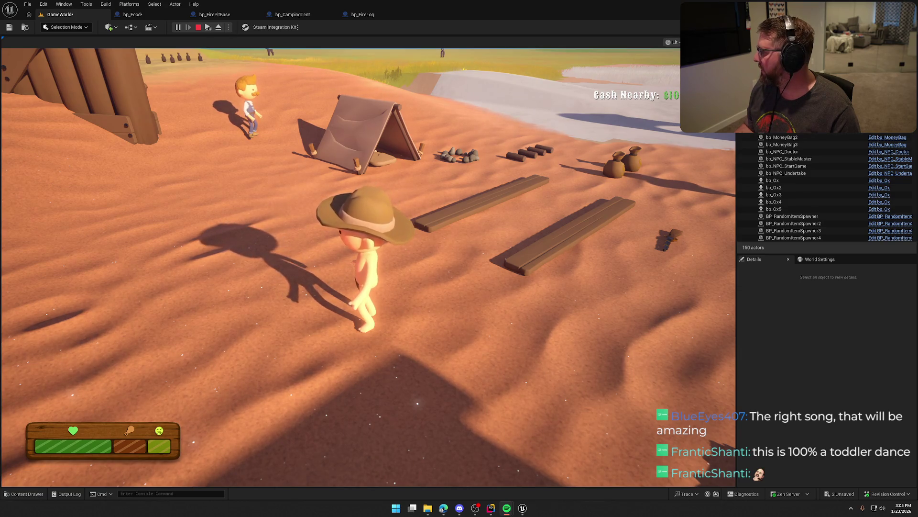
- Walk the cowboy around the tent and NPC, then run back toward the camp
{"action": "key", "text": "shift+w"}
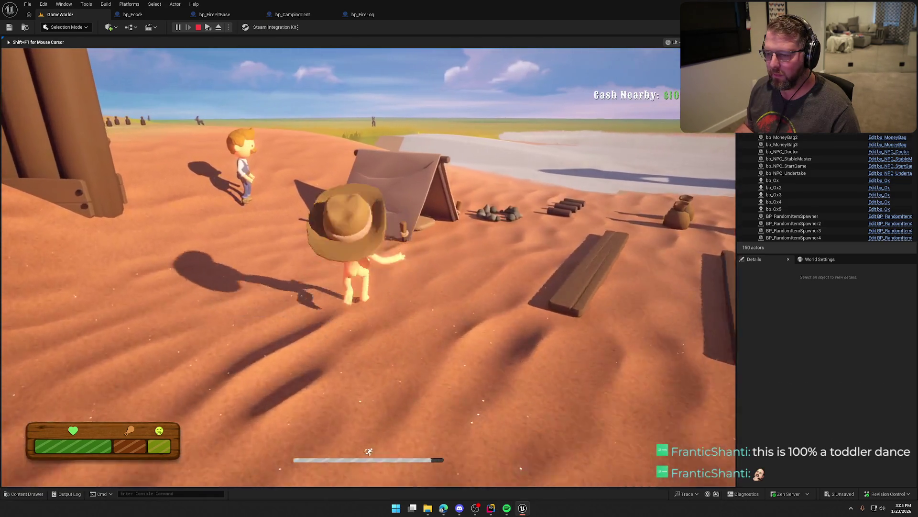
{"action": "key", "text": "s"}
{"action": "key", "text": "w"}
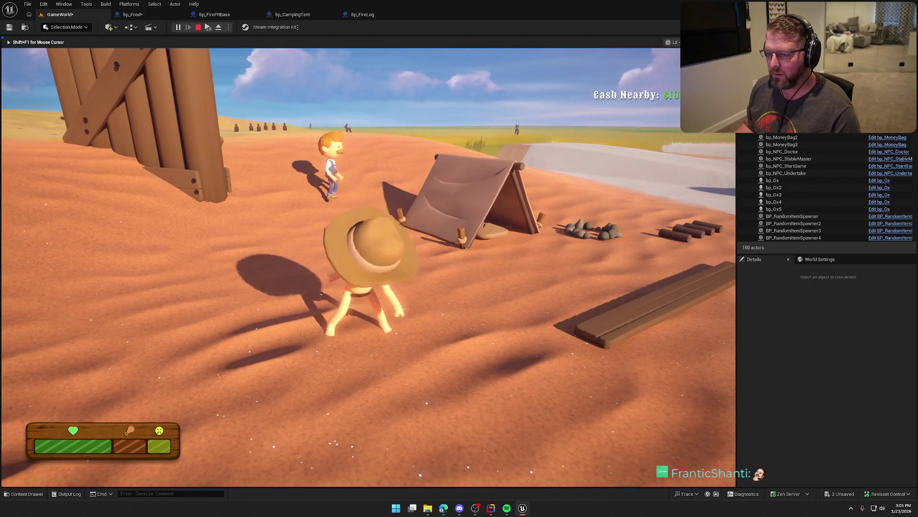
{"action": "key", "text": "s"}
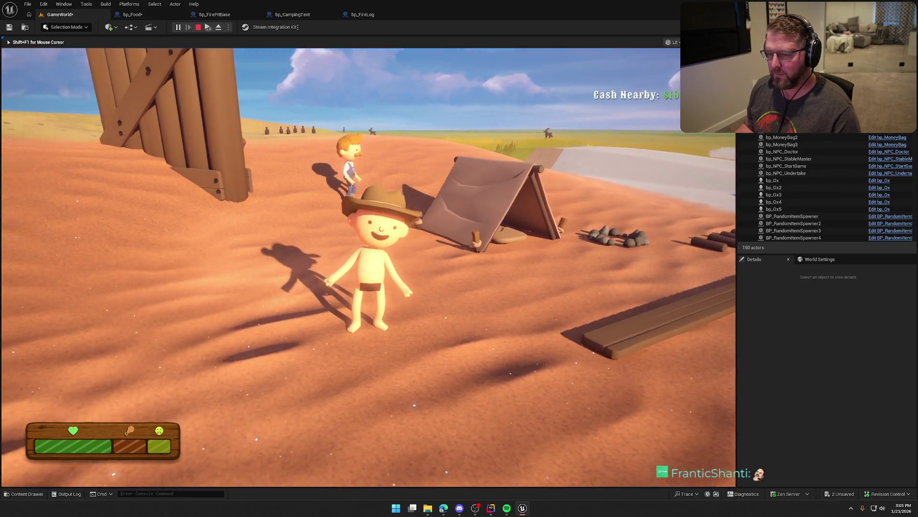
{"action": "key", "text": "w"}
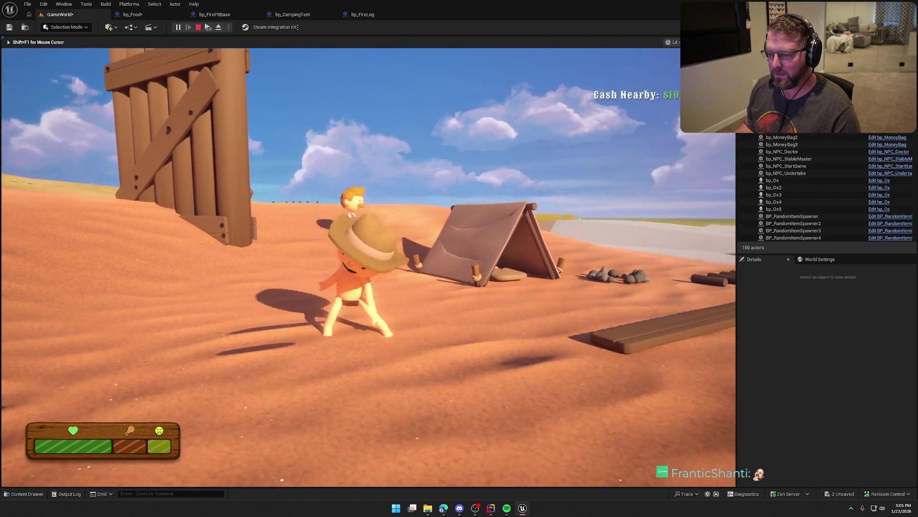
{"action": "key", "text": "s"}
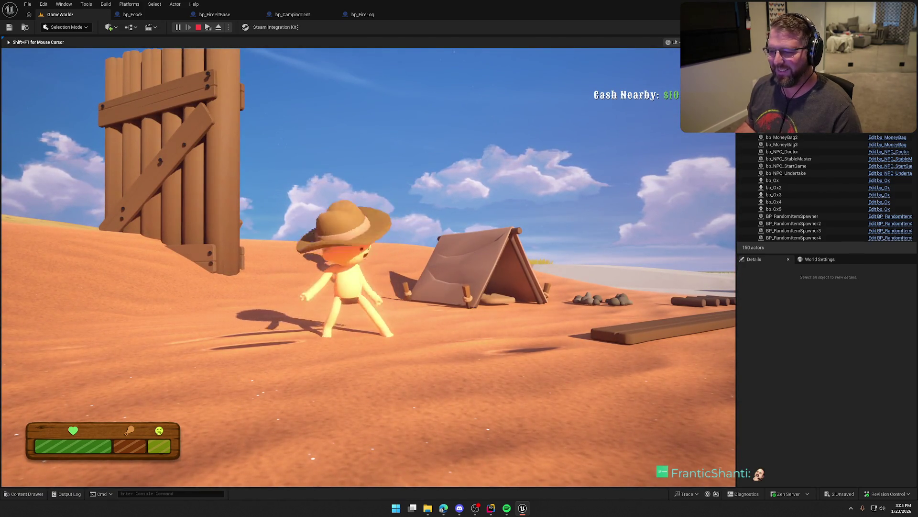
{"action": "key", "text": "w"}
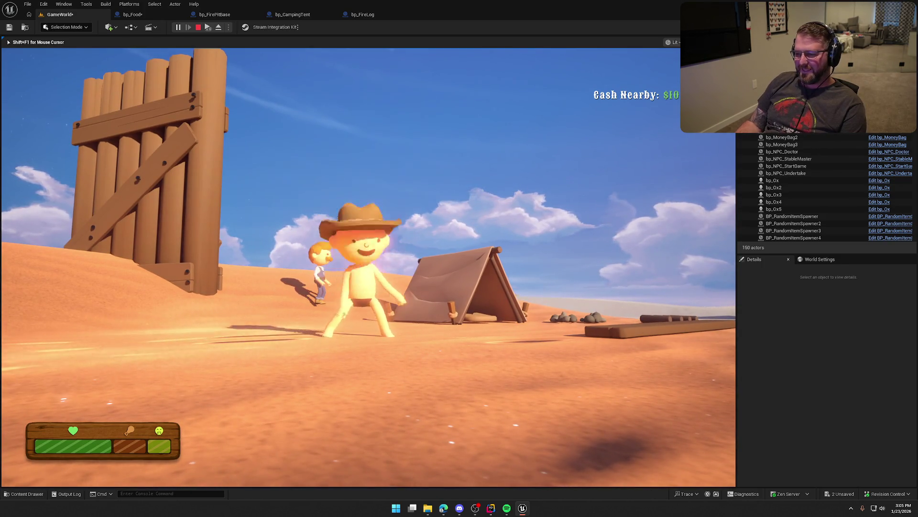
{"action": "key", "text": "w"}
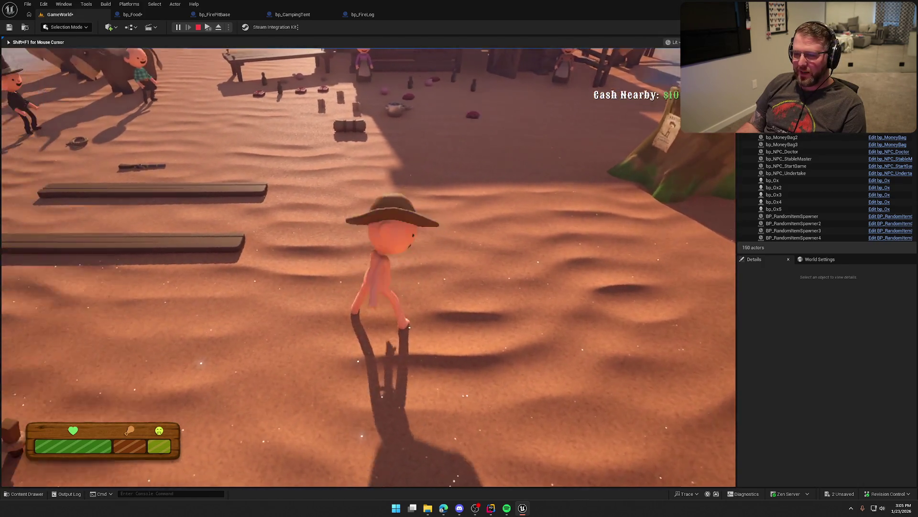
{"action": "key", "text": "shift"}
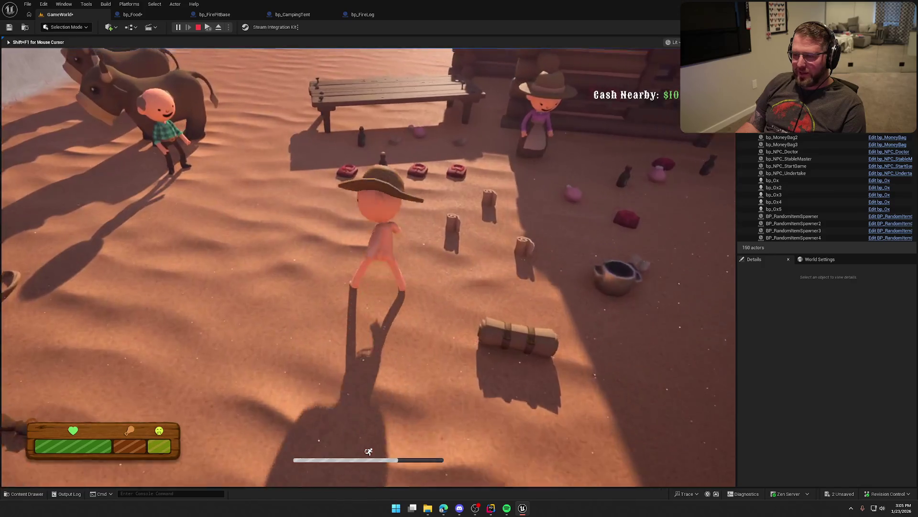
- Grab the medicine bottle in camp and carry it up onto the dunes
{"action": "key", "text": "e"}
{"action": "key", "text": "w"}
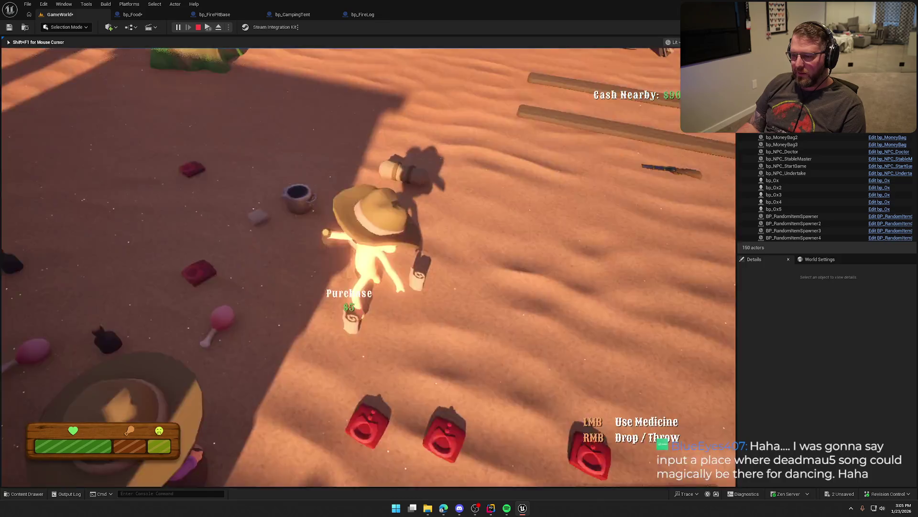
{"action": "key", "text": "shift"}
{"action": "key", "text": "w"}
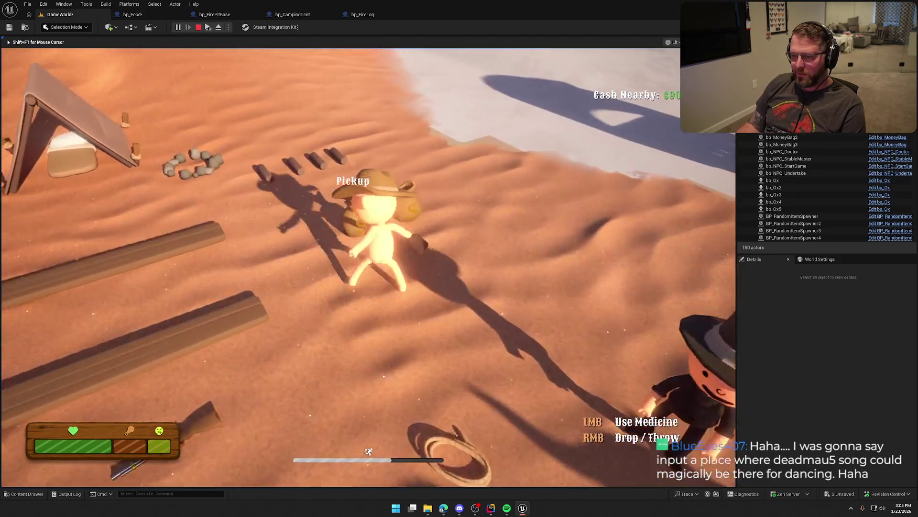
{"action": "key", "text": "w"}
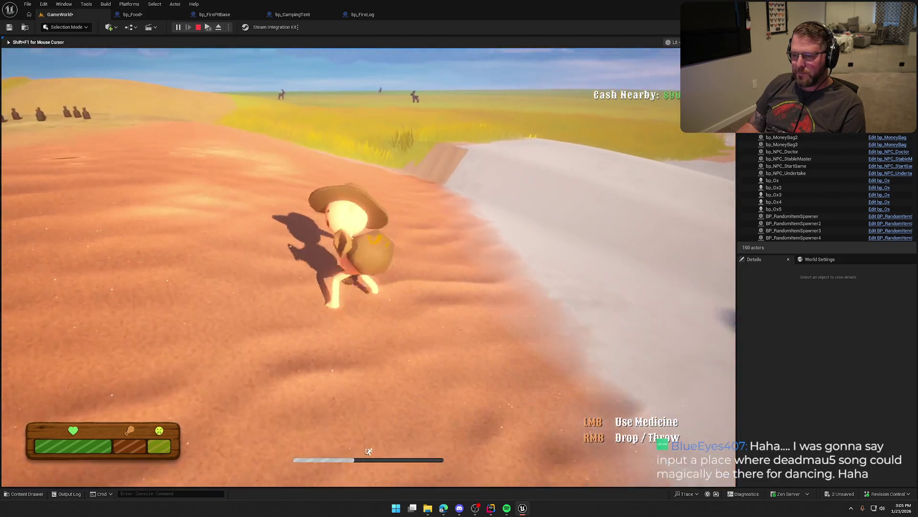
{"action": "key", "text": "w"}
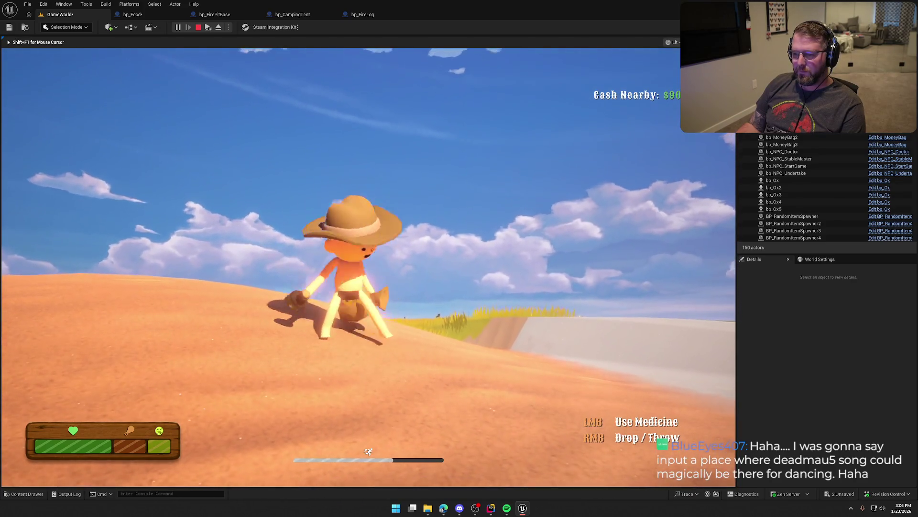
{"action": "key", "text": "s"}
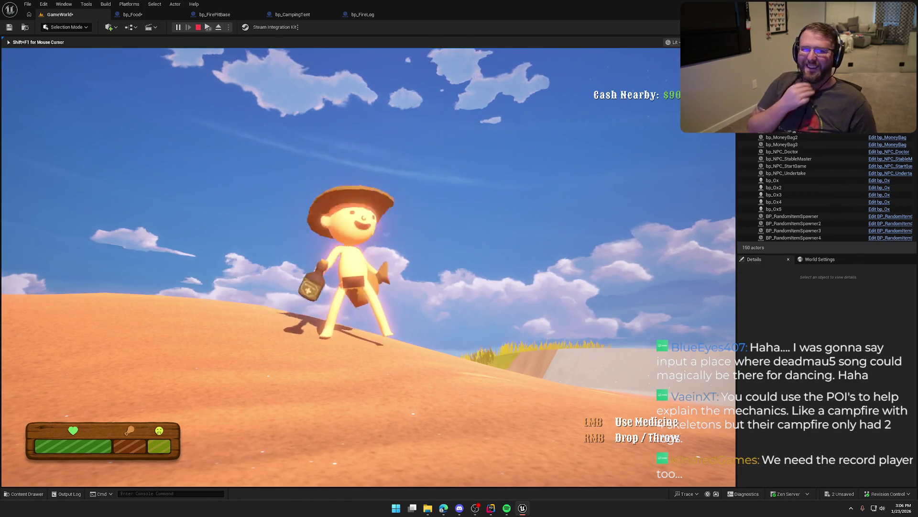
{"action": "key", "text": "a"}
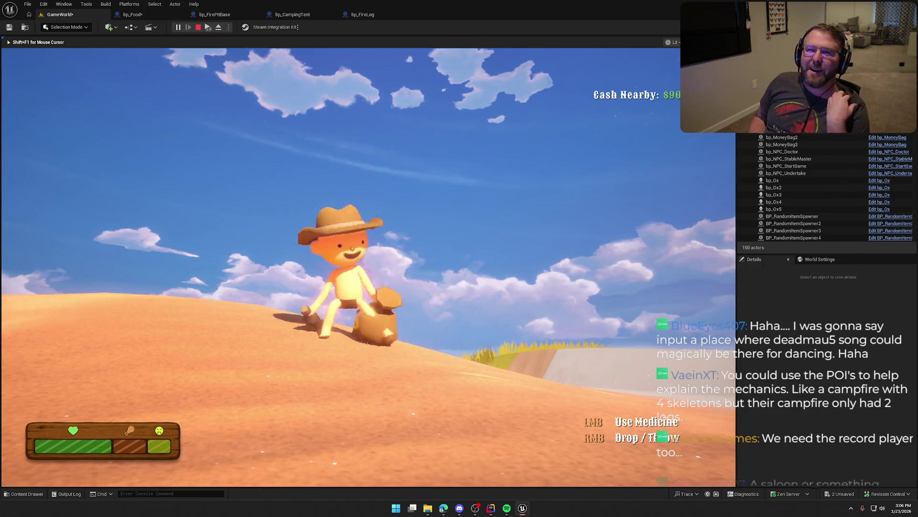
{"action": "key", "text": "d"}
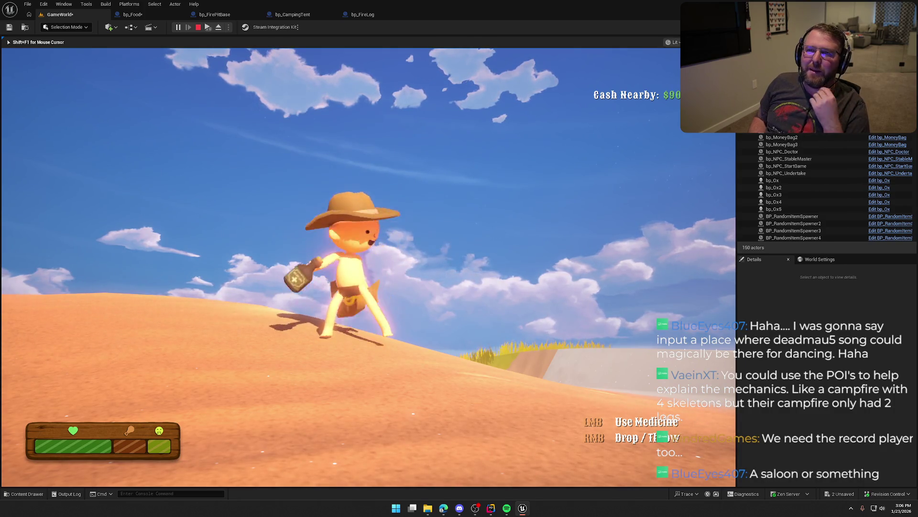
{"action": "key", "text": "a"}
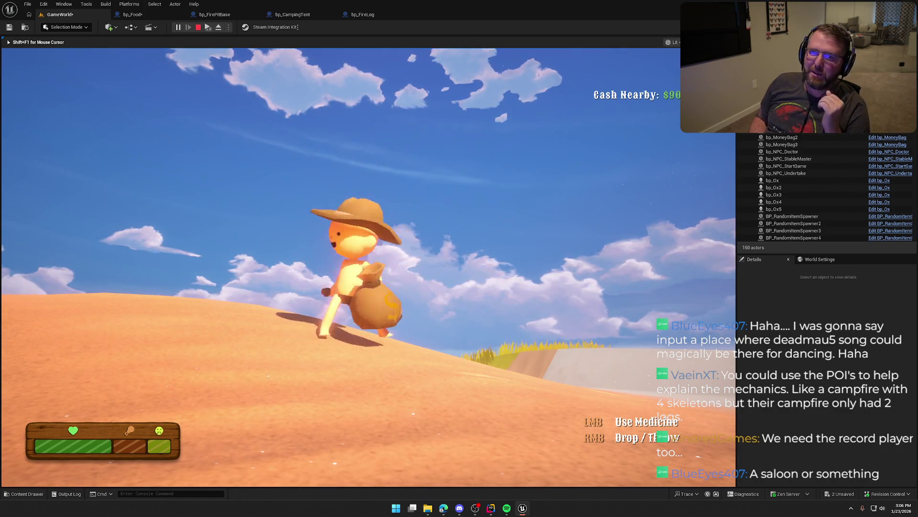
- Drop the medicine bottle on the dune, then drink it
{"action": "right_click", "coordinate": [369, 267]}
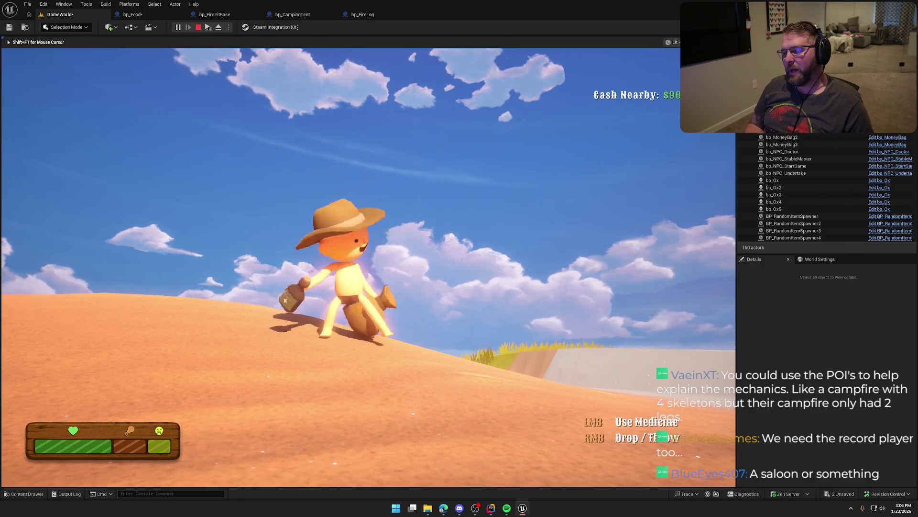
{"action": "key", "text": "a"}
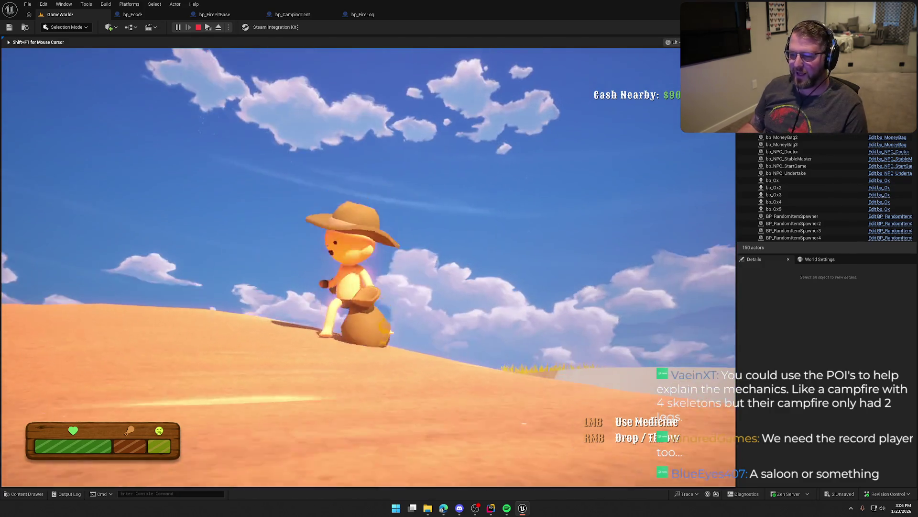
{"action": "key", "text": "s"}
{"action": "left_click", "coordinate": [369, 266]}
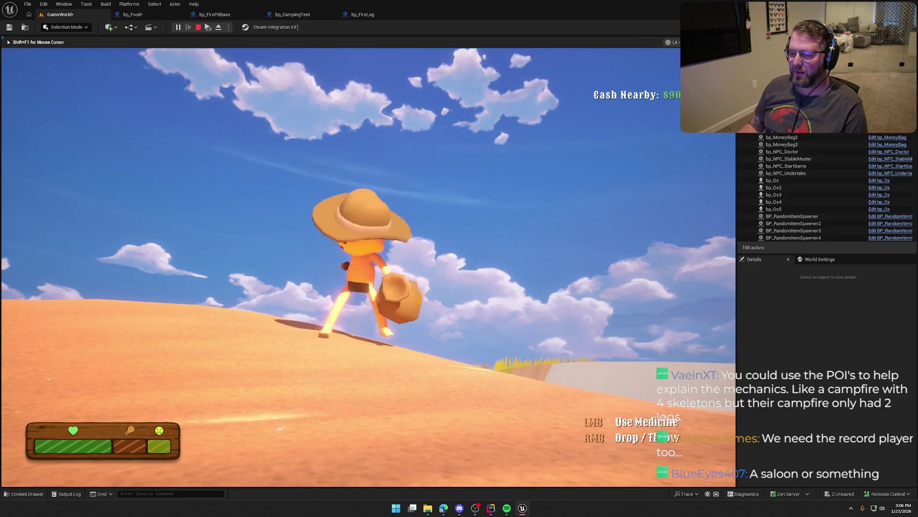
- Walk the cowboy toward the camera and stop the playtest
{"action": "key", "text": "s"}
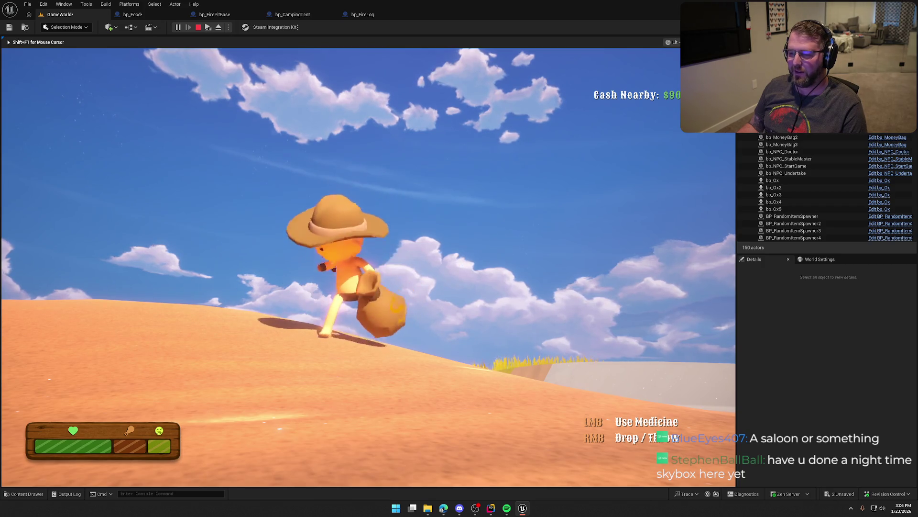
{"action": "key", "text": "a"}
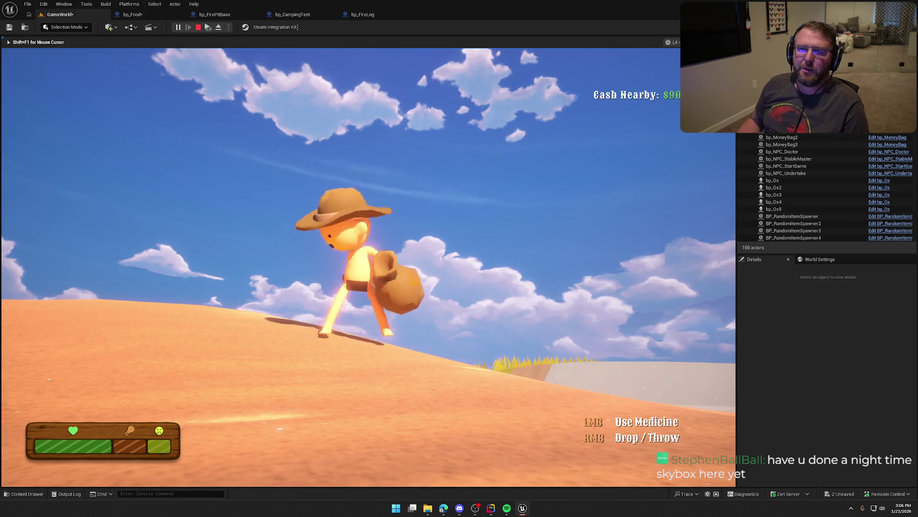
{"action": "key", "text": "s"}
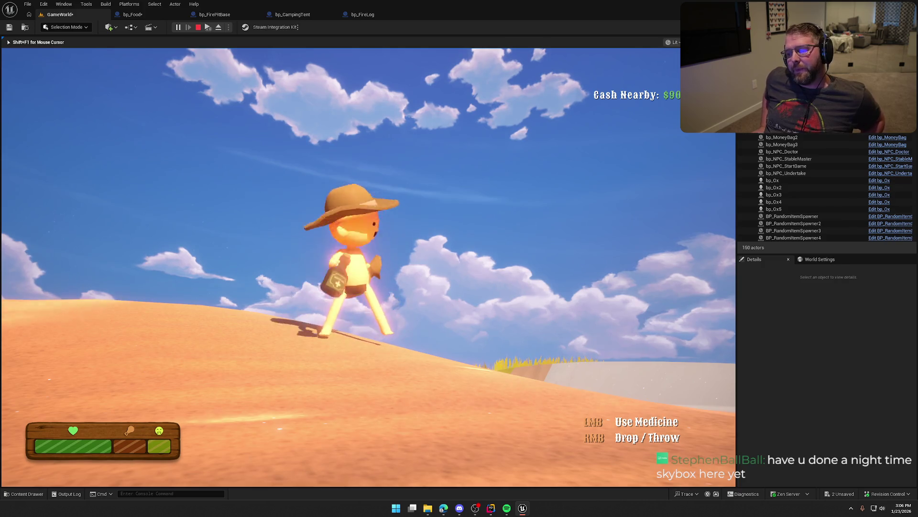
{"action": "key", "text": "s"}
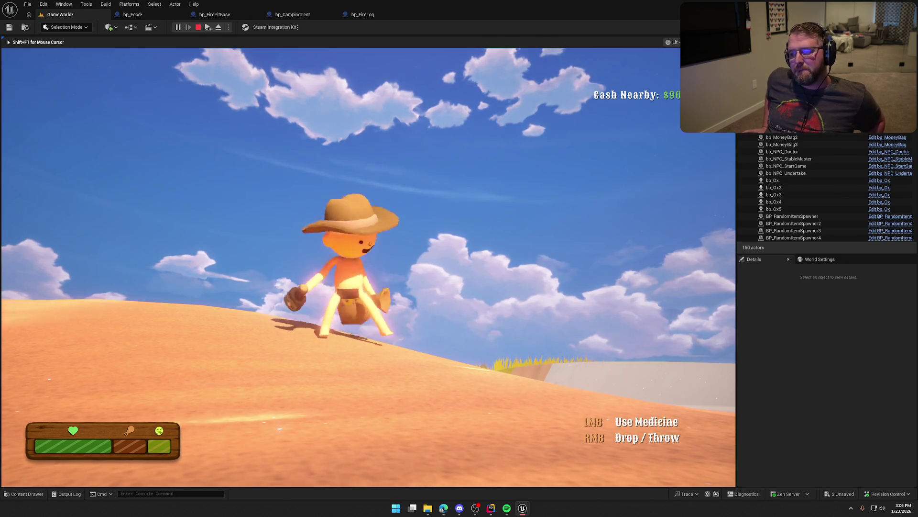
{"action": "key", "text": "s"}
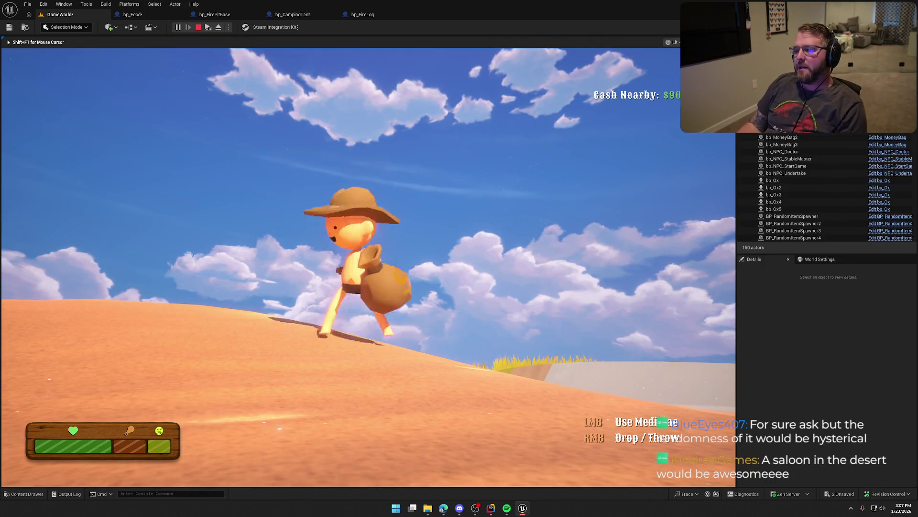
{"action": "key", "text": "Escape"}
- Enable BP_StylizedSky's Day Cycle with Day Length and Night Length 60, then playtest
{"action": "left_click", "coordinate": [449, 142]}
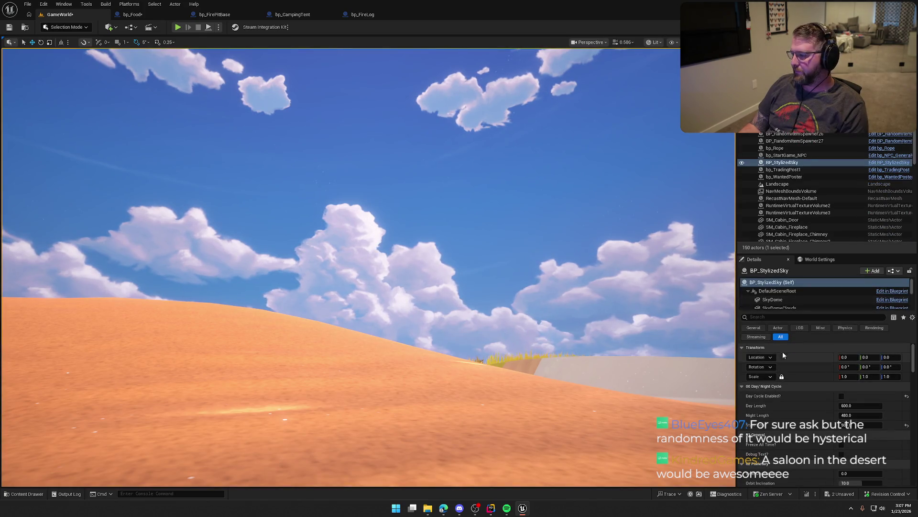
{"action": "left_click", "coordinate": [841, 396]}
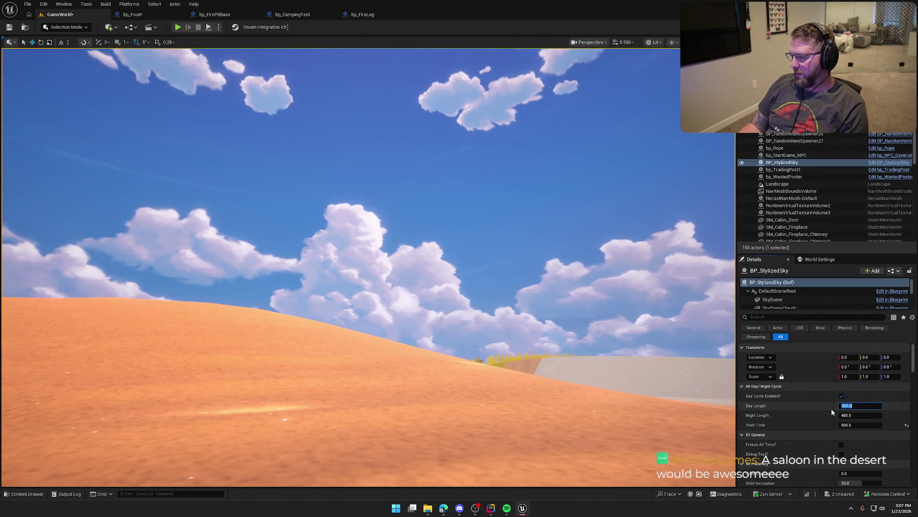
{"action": "type", "text": "60"}
{"action": "key", "text": "Tab"}
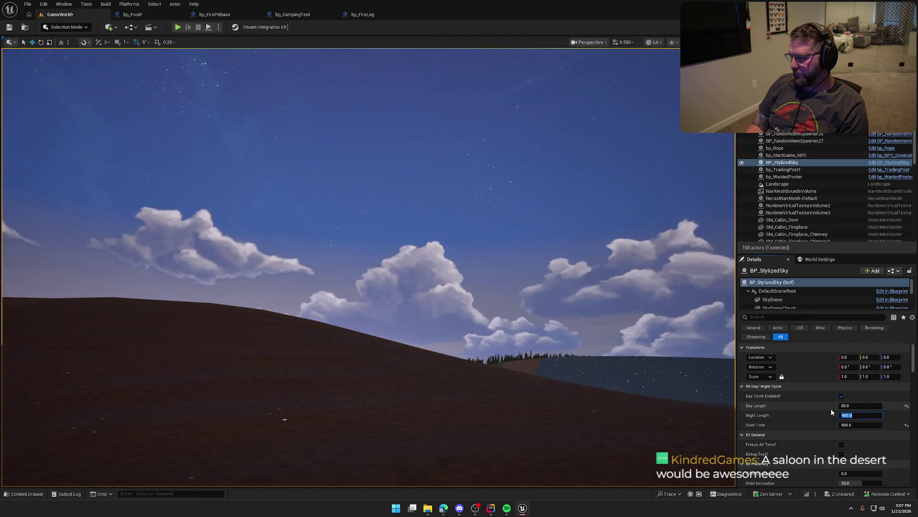
{"action": "type", "text": "60"}
{"action": "key", "text": "Return"}
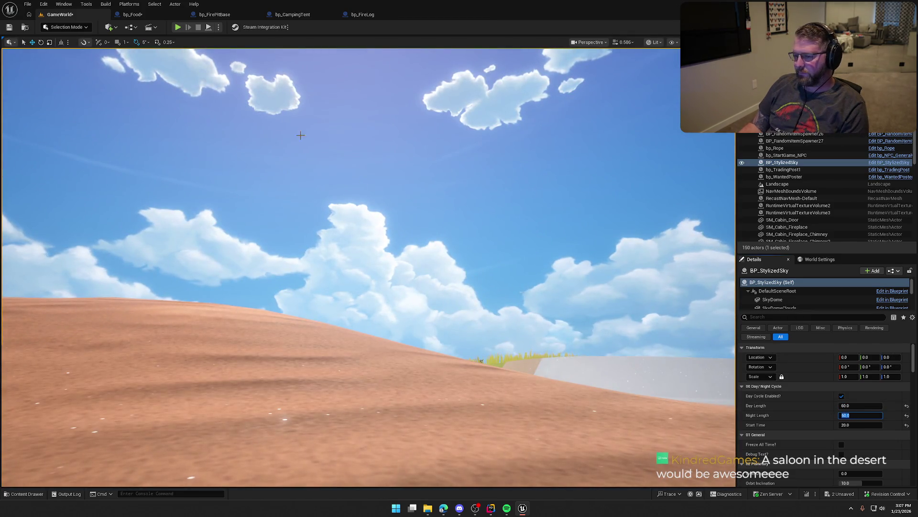
{"action": "key", "text": "alt+p"}
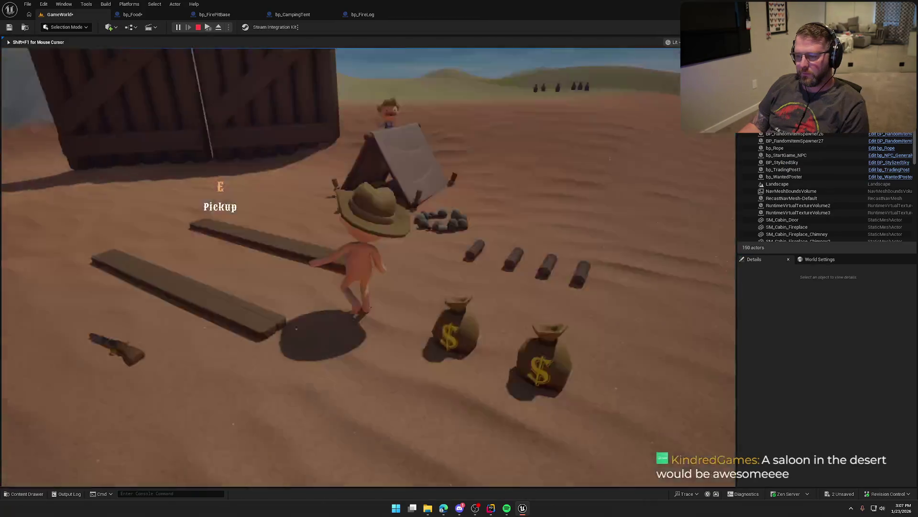
- Walk the cowboy from the Trail Head Trading Post past the campfire into the desert
{"action": "key", "text": "w"}
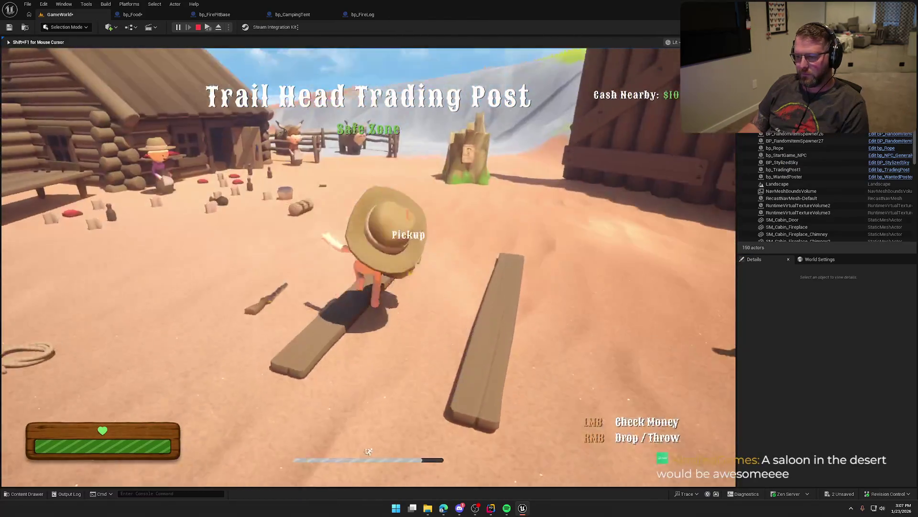
{"action": "key", "text": "w"}
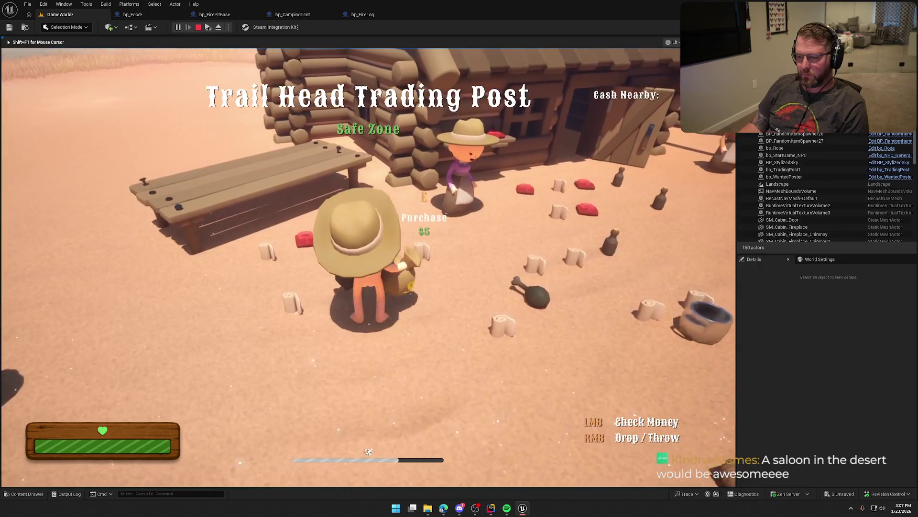
{"action": "key", "text": "w"}
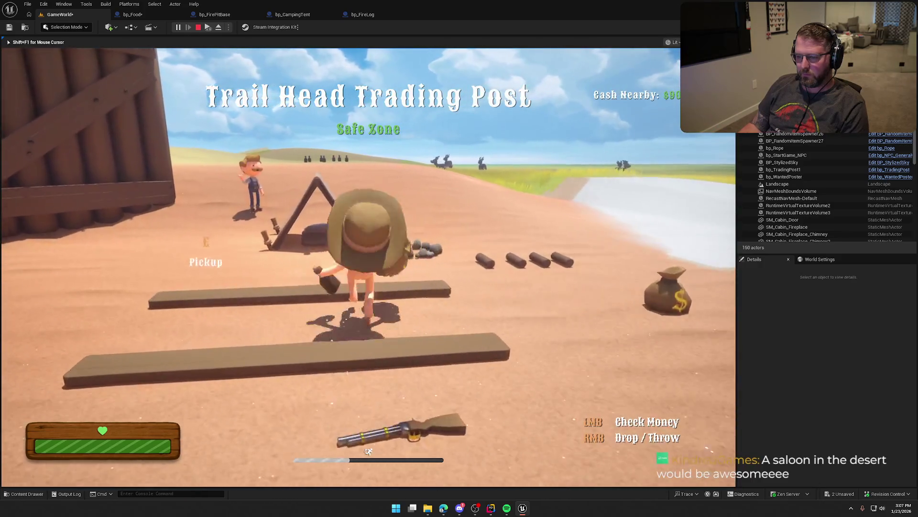
{"action": "key", "text": "w"}
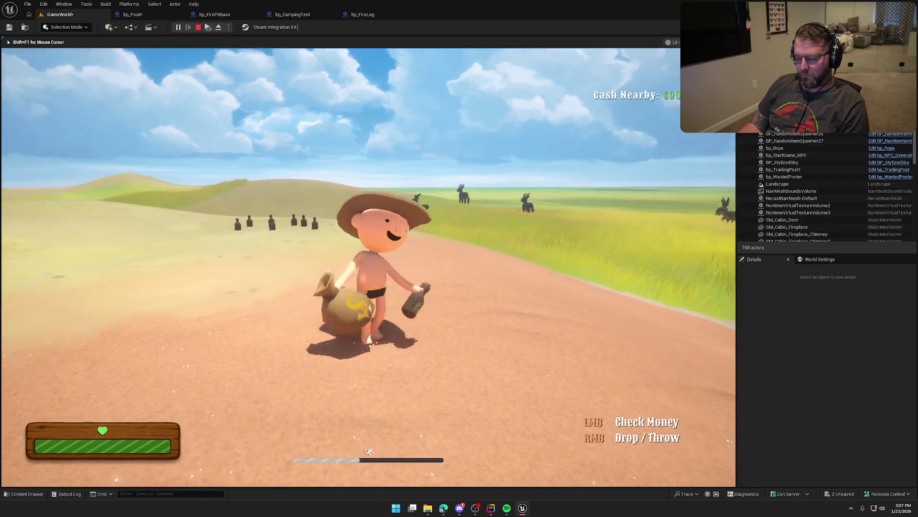
- Stop the playtest, review BP_StylizedSky's 60-second day and night lengths, and replay
{"action": "key", "text": "w"}
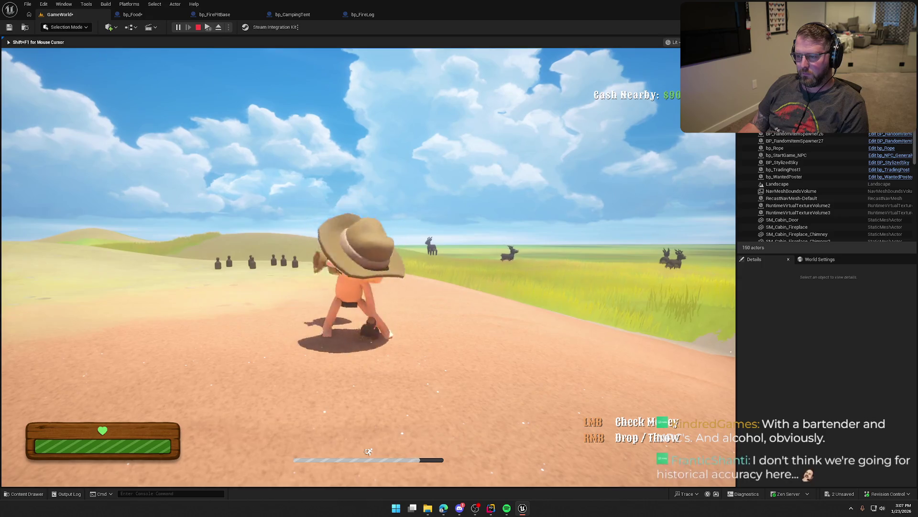
{"action": "key", "text": "Escape"}
{"action": "left_click", "coordinate": [41, 113]}
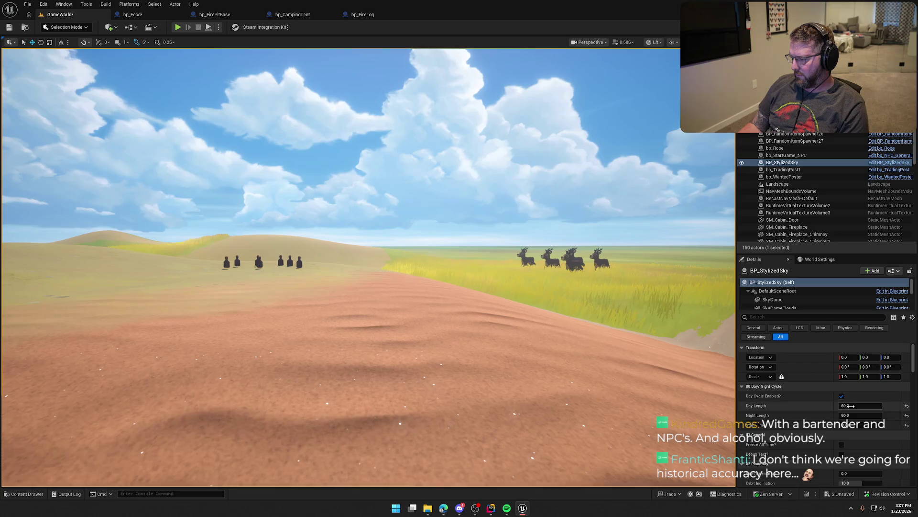
{"action": "scroll", "coordinate": [823, 444], "scroll_direction": "down", "scroll_amount": 3}
{"action": "scroll", "coordinate": [820, 450], "scroll_direction": "up", "scroll_amount": 3}
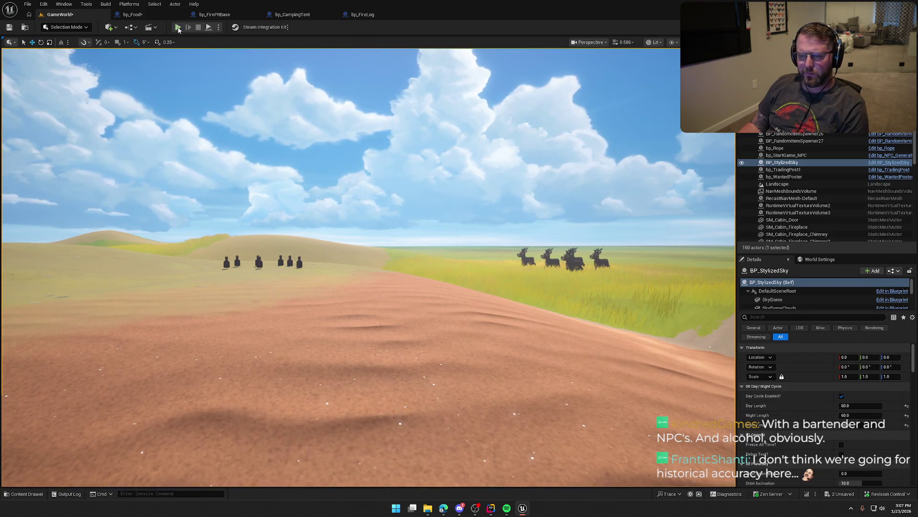
{"action": "left_click", "coordinate": [178, 27]}
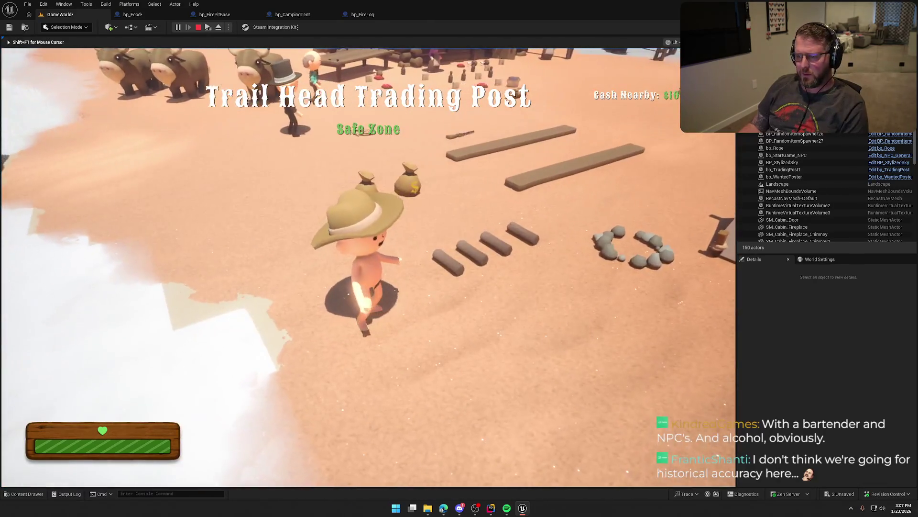
- Run the cowboy past the trading post and camp out onto the prairie toward the deer
{"action": "key", "text": "w"}
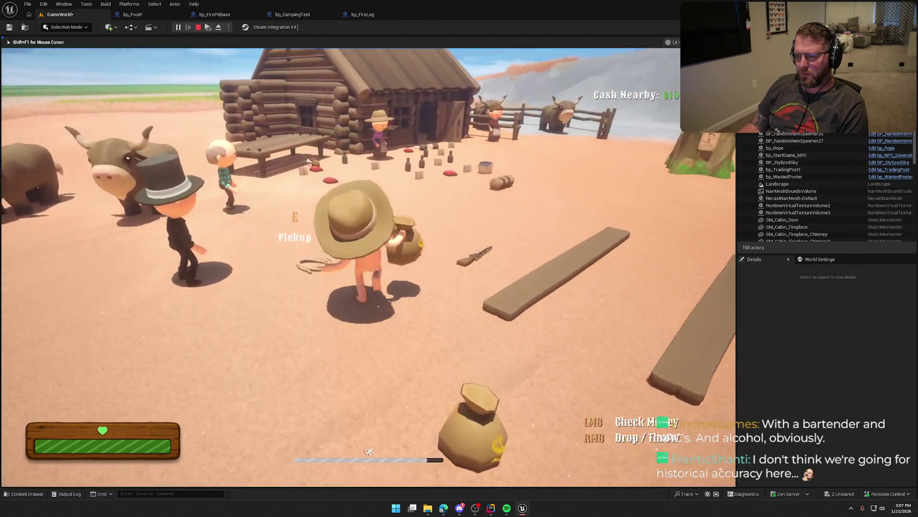
{"action": "key", "text": "w"}
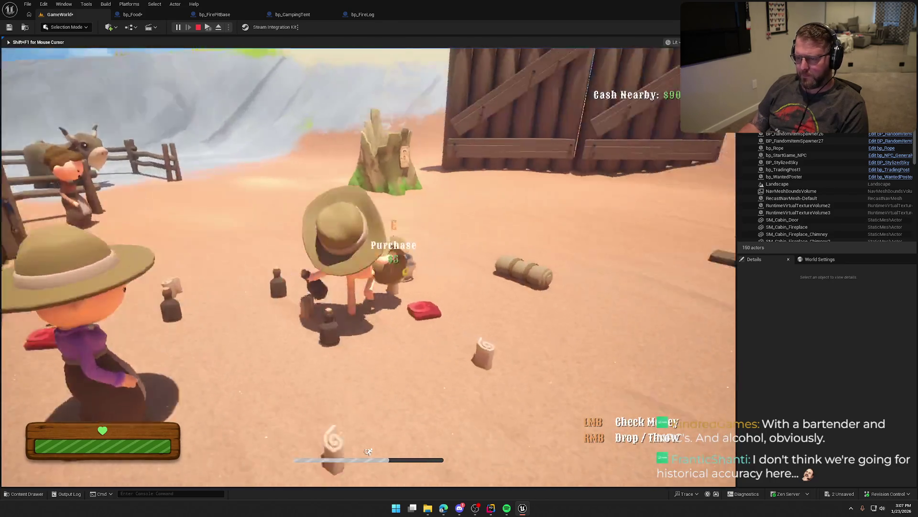
{"action": "key", "text": "w"}
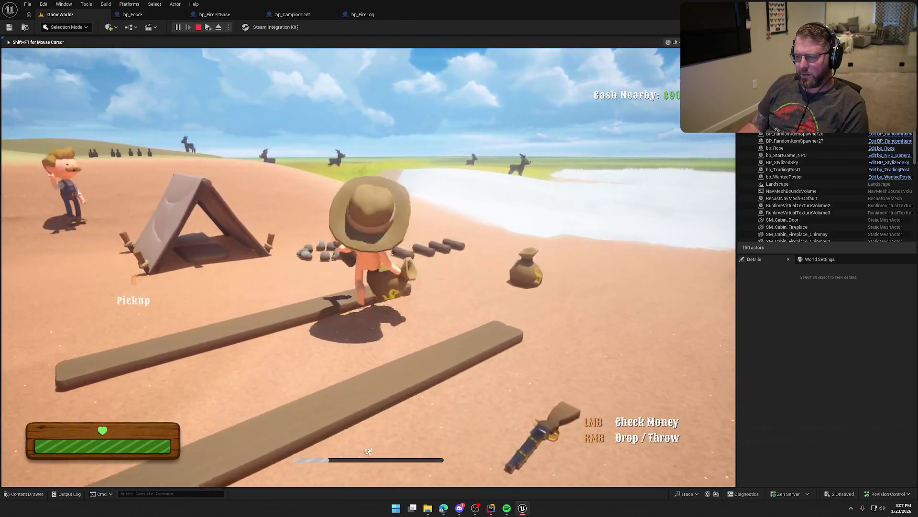
{"action": "key", "text": "w"}
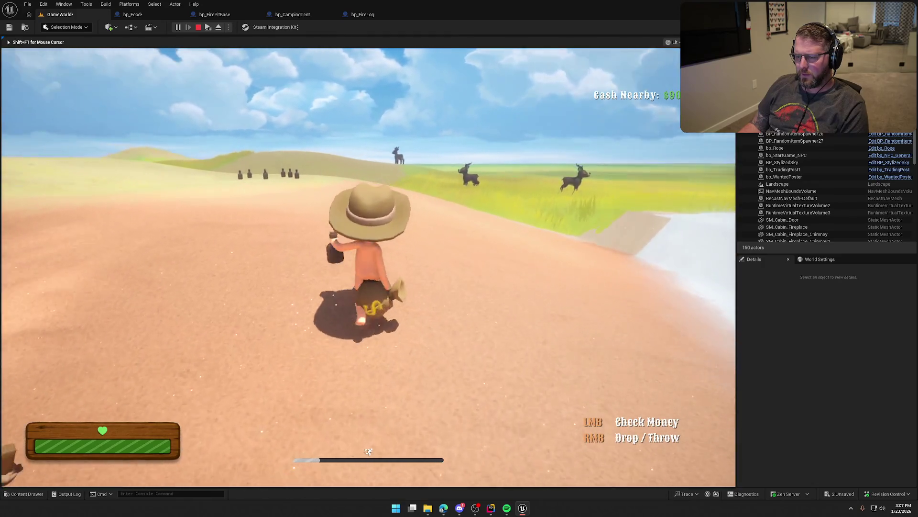
{"action": "key", "text": "w"}
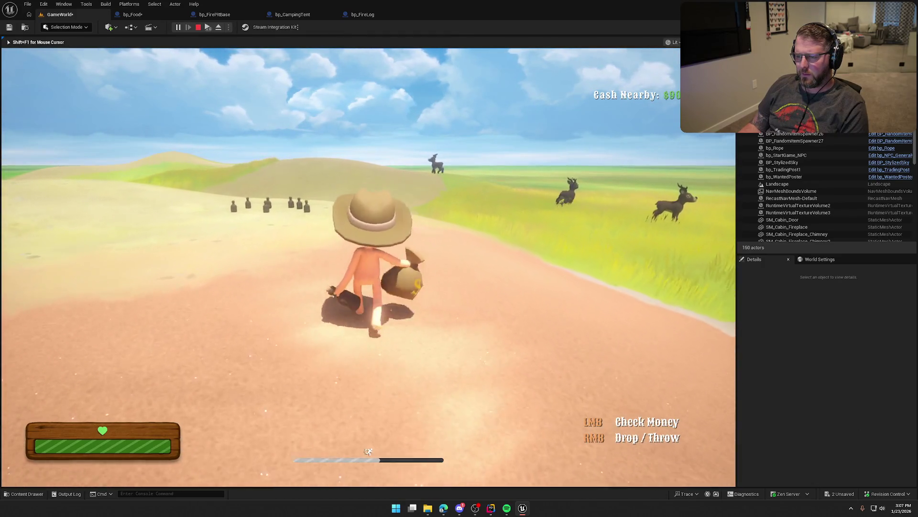
{"action": "key", "text": "s"}
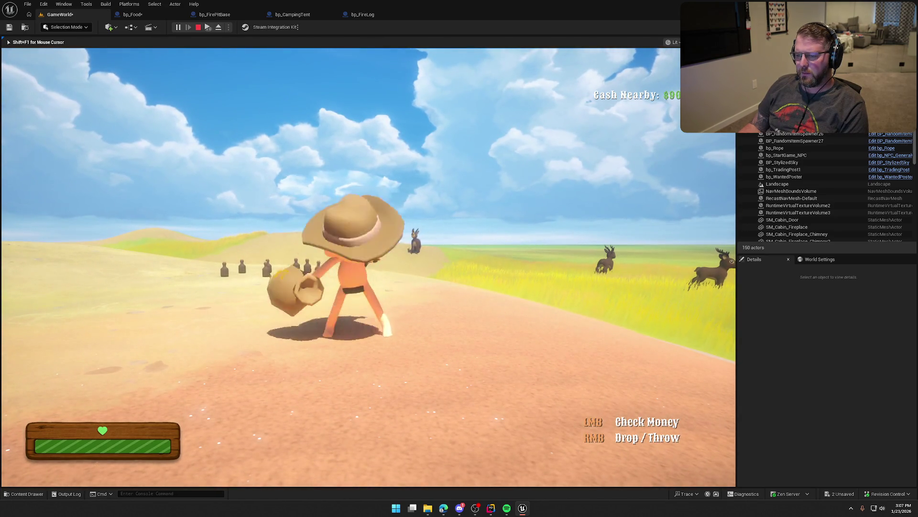
- Drop the money bag and pick it back up twice on the prairie
{"action": "key", "text": "s"}
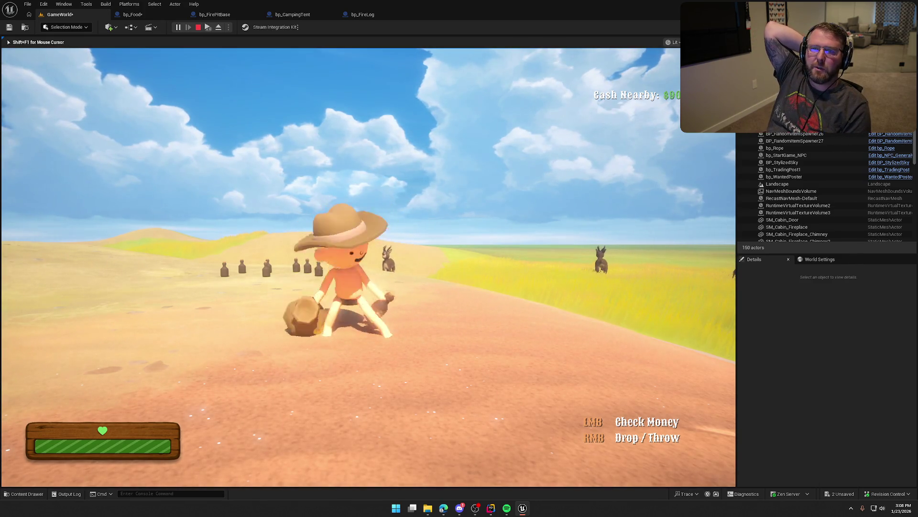
{"action": "key", "text": "w"}
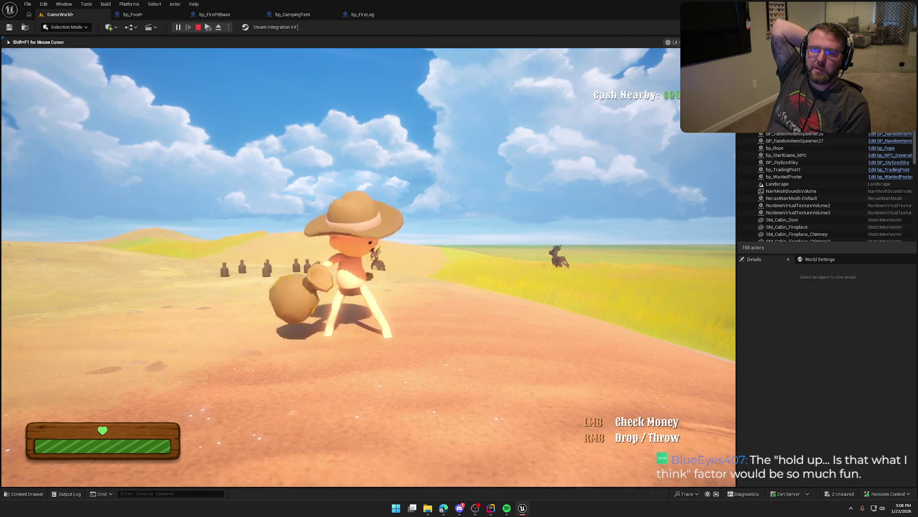
{"action": "key", "text": "s"}
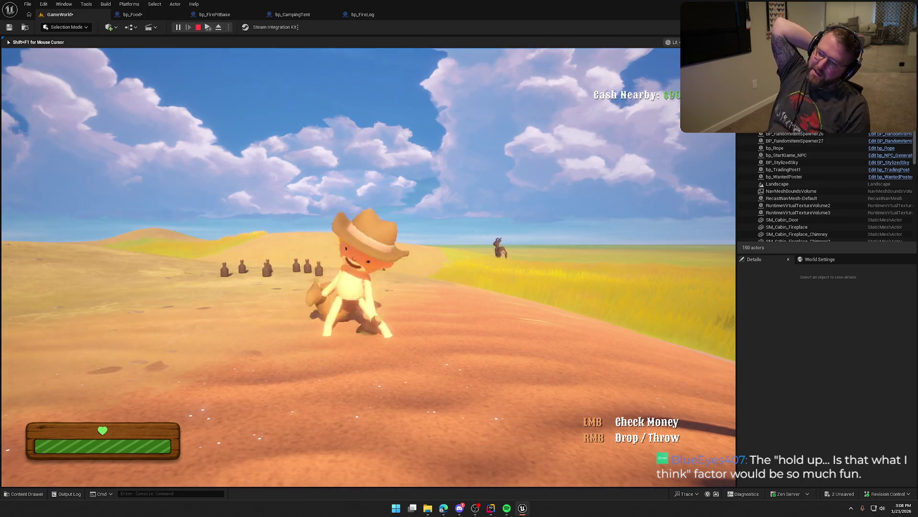
{"action": "key", "text": "w"}
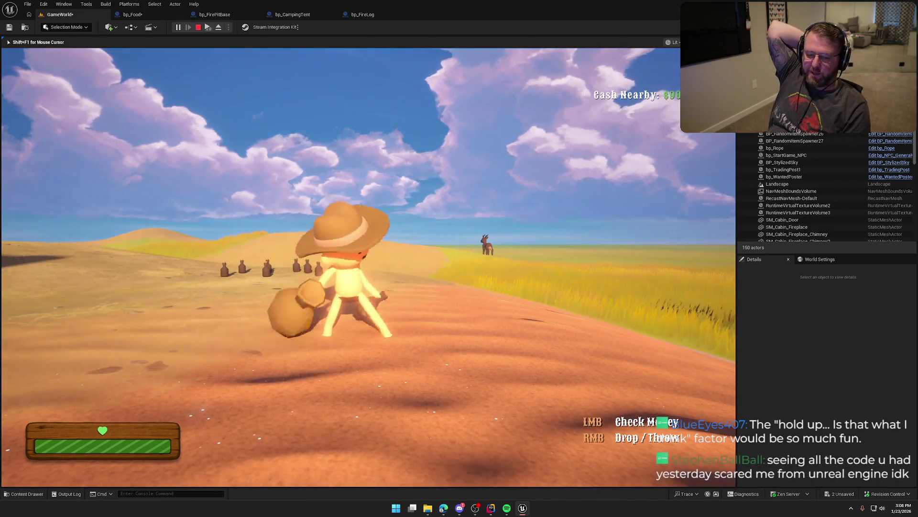
{"action": "key", "text": "w"}
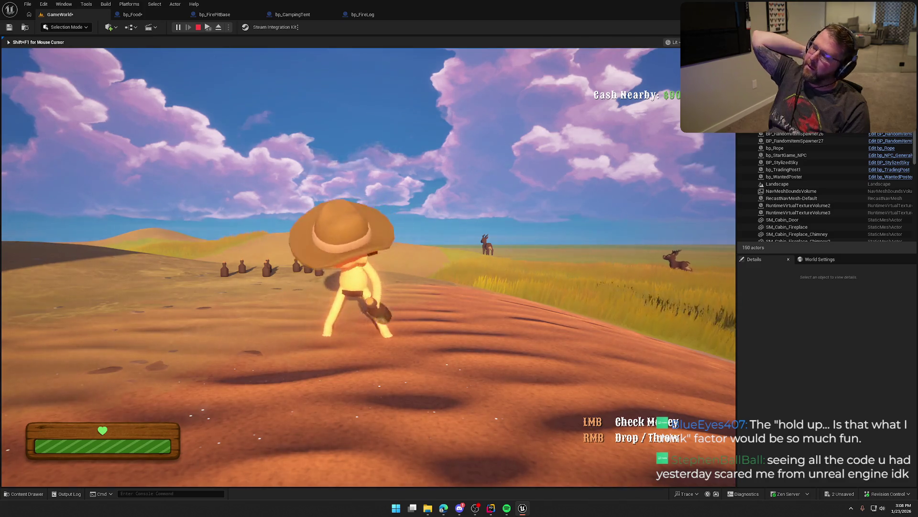
{"action": "key", "text": "a"}
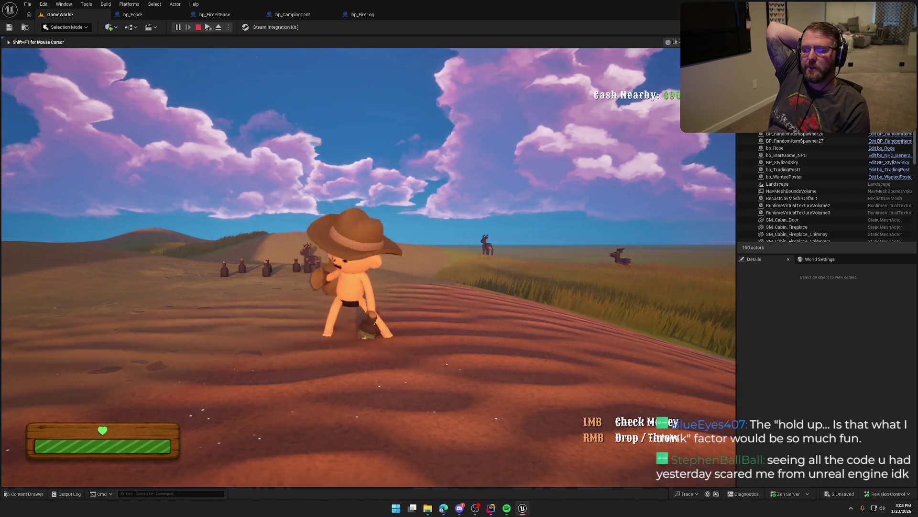
{"action": "key", "text": "s"}
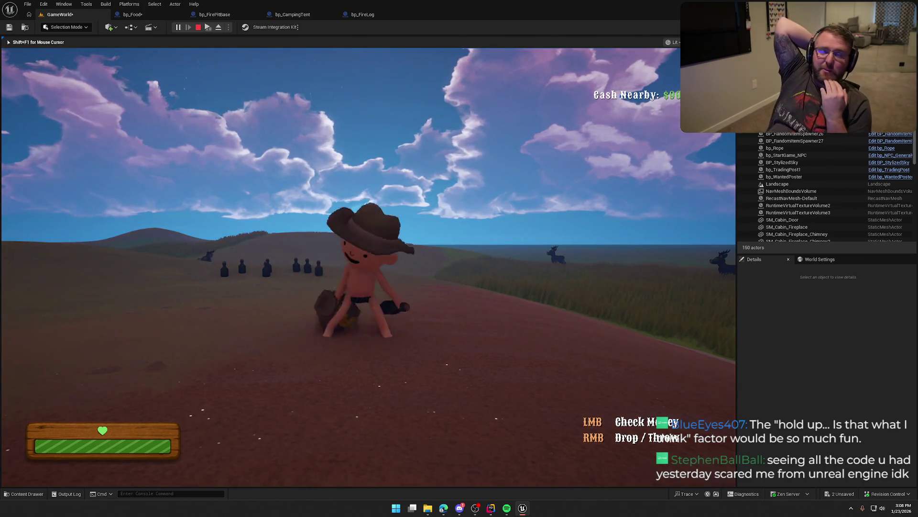
- Keep walking the cowboy across the prairie, viewing the moon as night passes to dawn
{"action": "key", "text": "a"}
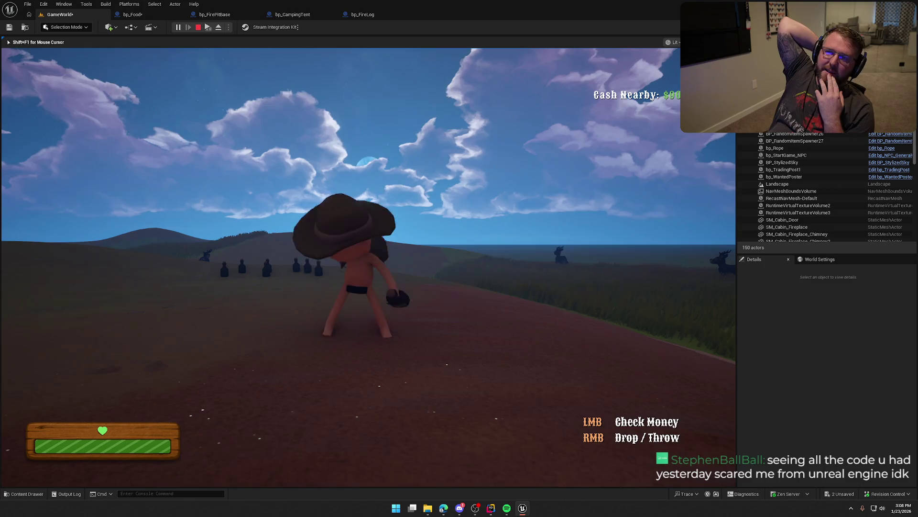
{"action": "key", "text": "w"}
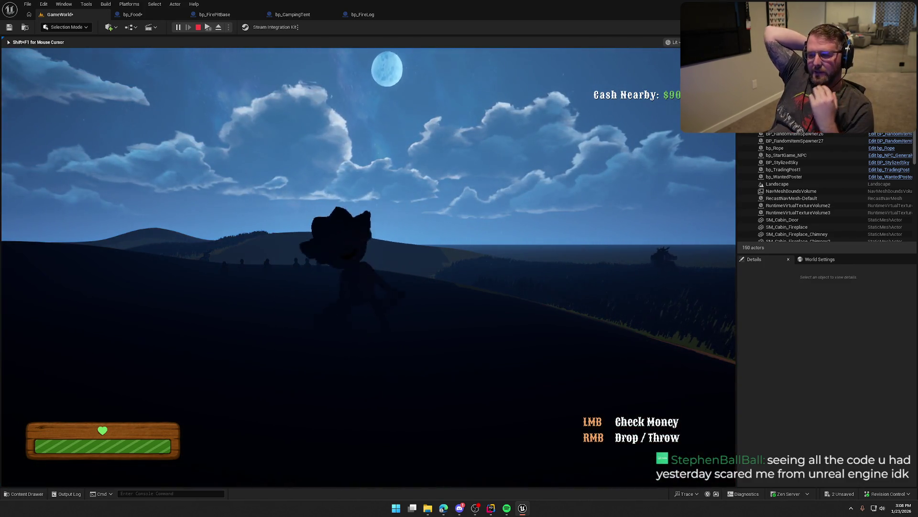
{"action": "key", "text": "d"}
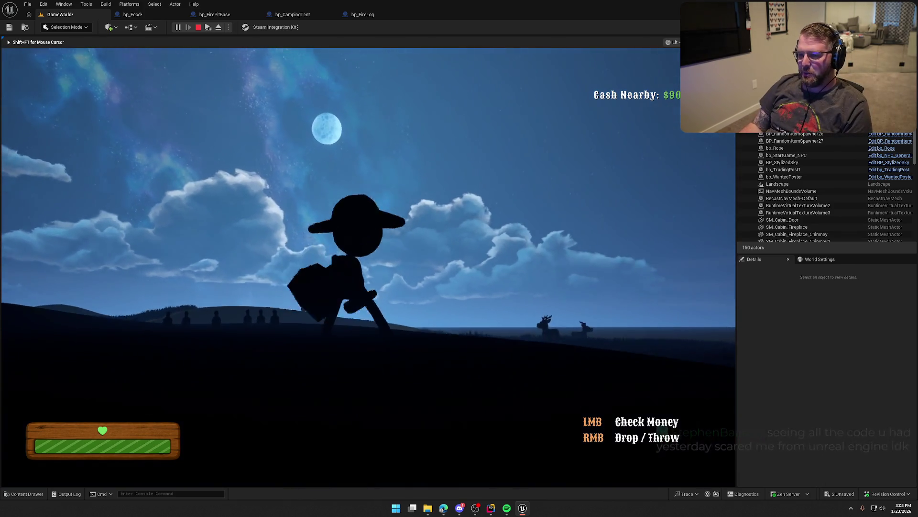
{"action": "key", "text": "w"}
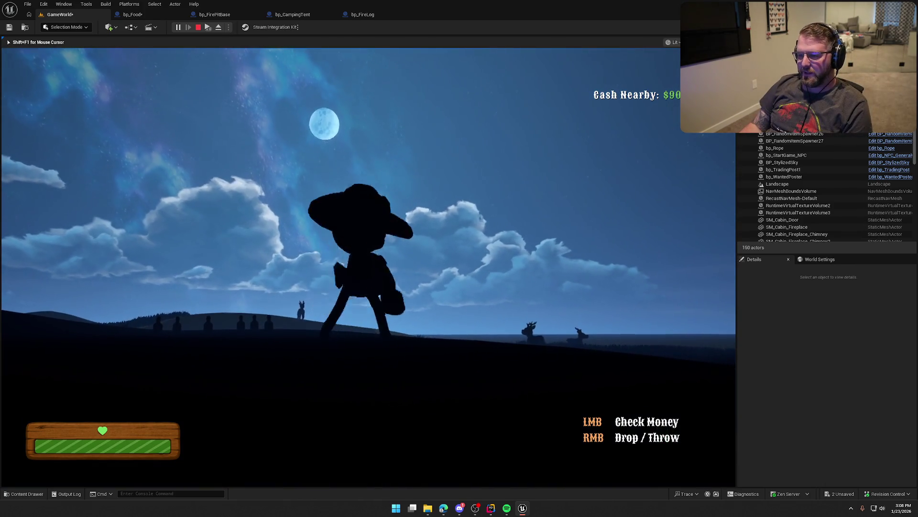
{"action": "key", "text": "w"}
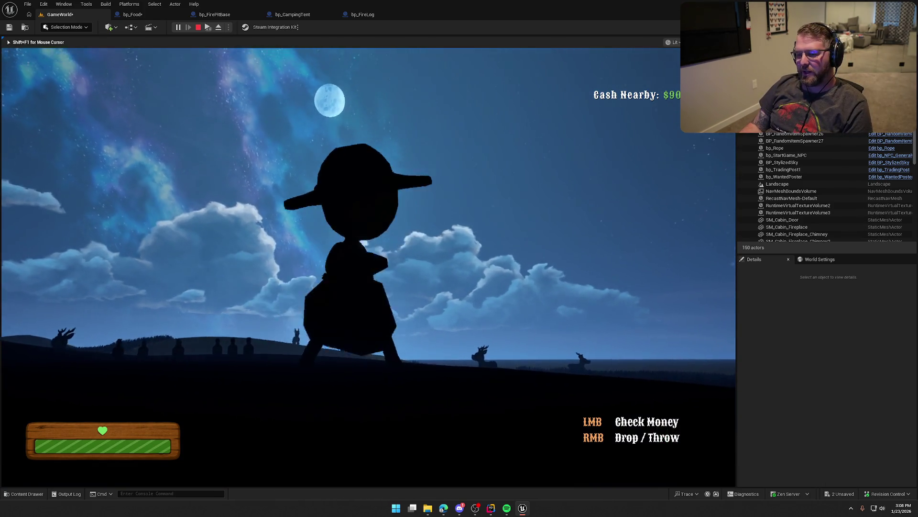
{"action": "key", "text": "w"}
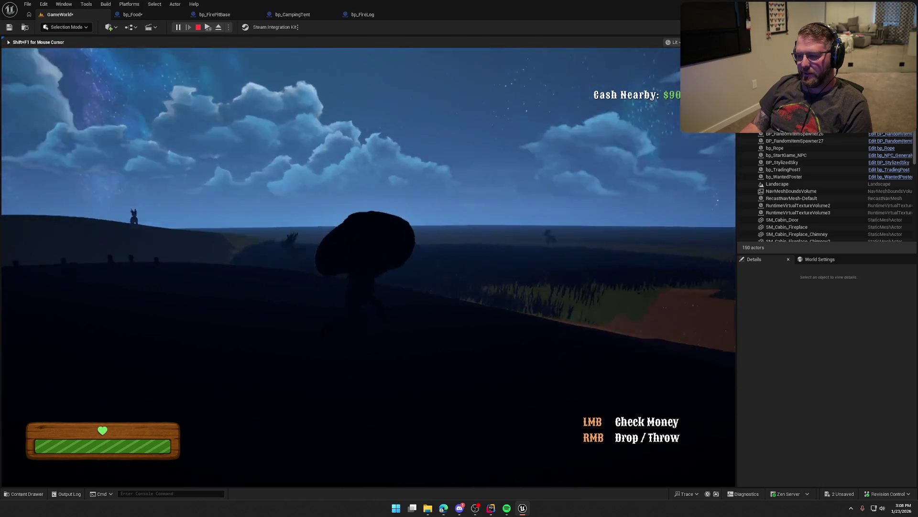
{"action": "key", "text": "w"}
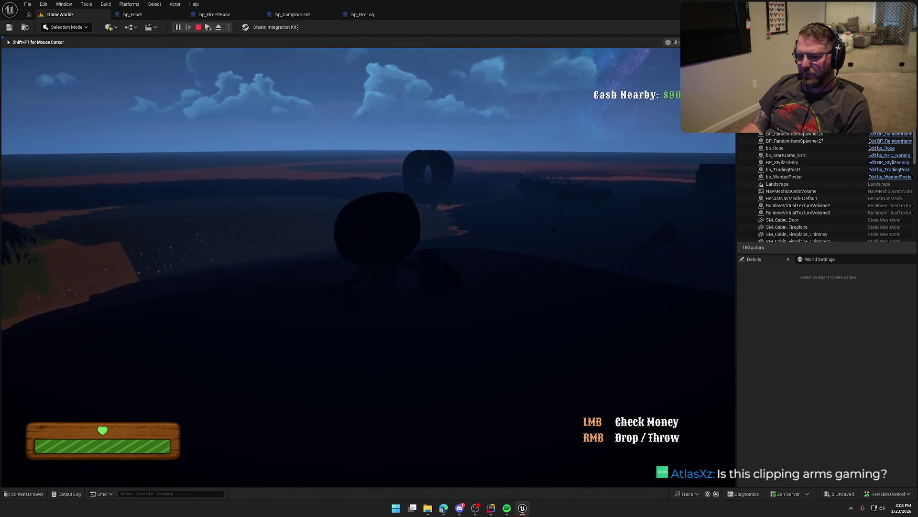
{"action": "key", "text": "w"}
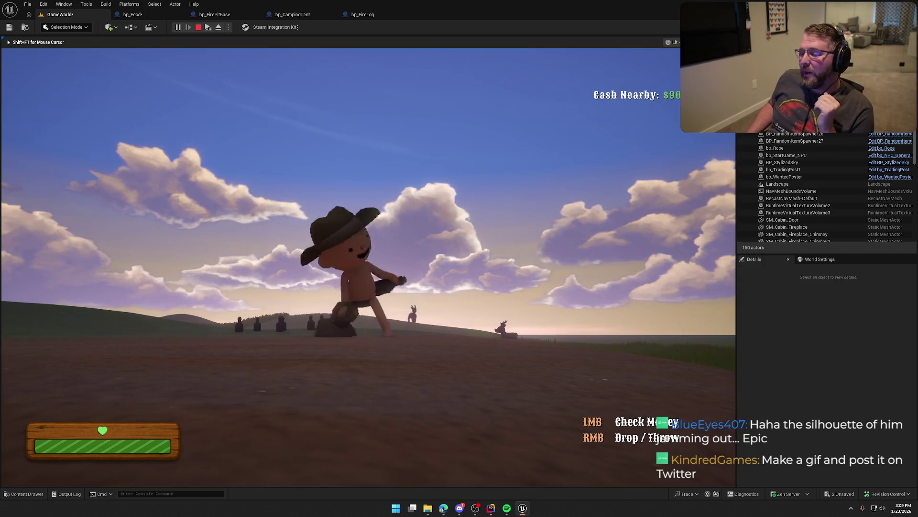
- Walk the cowboy, carrying two money bags, back to the trading post camp
{"action": "key", "text": "w"}
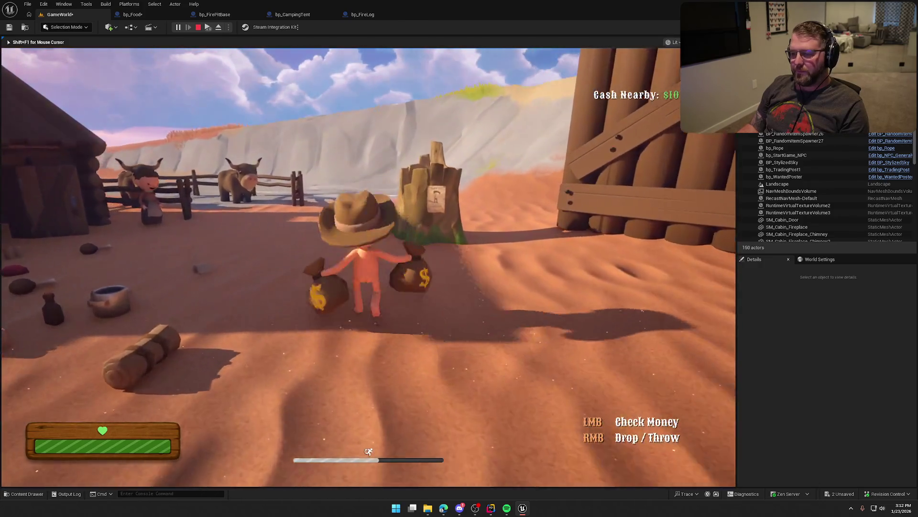
- Stop play mode and give BP_StylizedSky a Day Length of 600 and Night Length of 480
{"action": "key", "text": "Escape"}
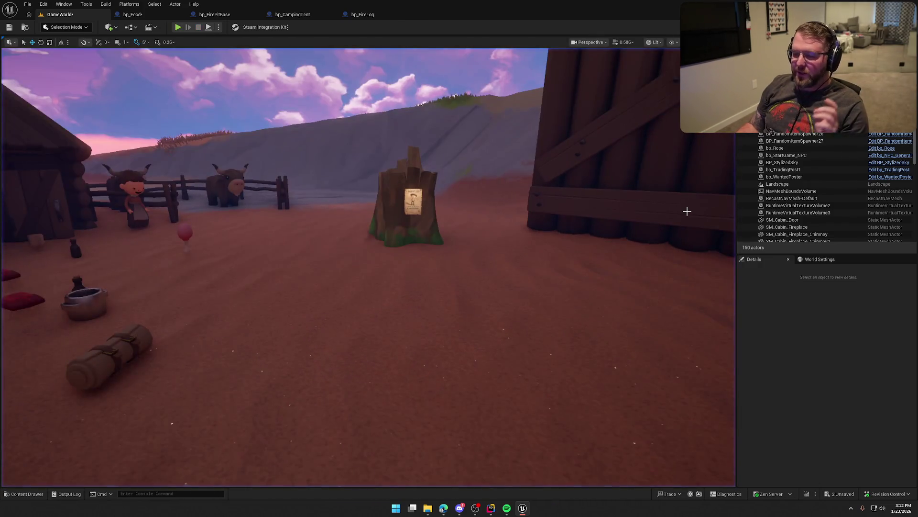
{"action": "double_click", "coordinate": [782, 162]}
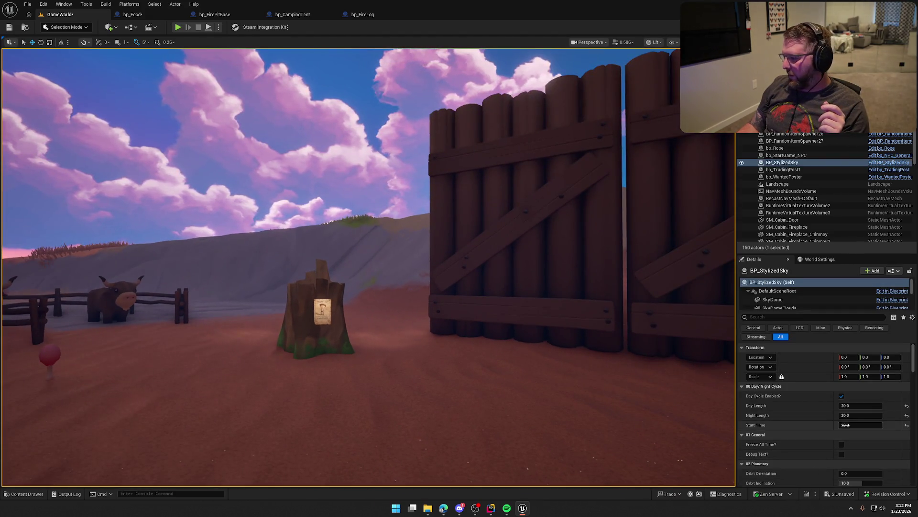
{"action": "type", "text": "600"}
{"action": "key", "text": "Tab"}
{"action": "type", "text": "480"}
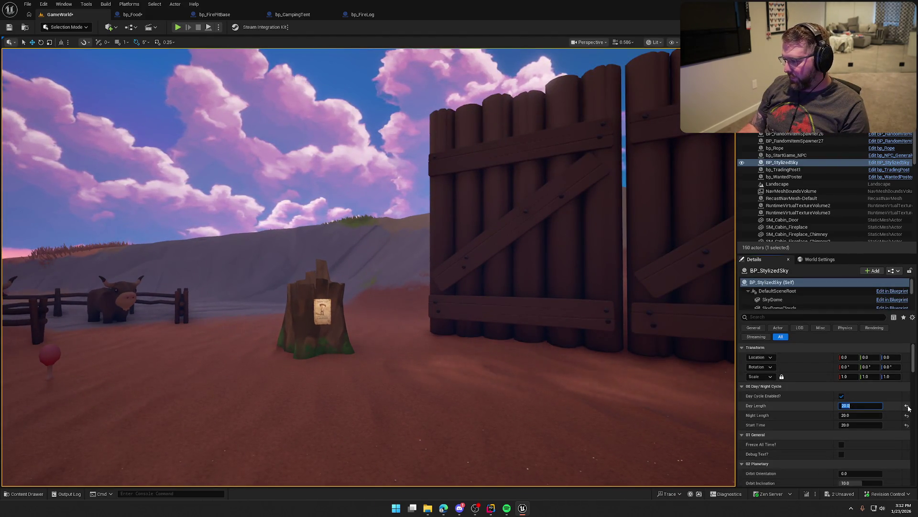
{"action": "key", "text": "Return"}
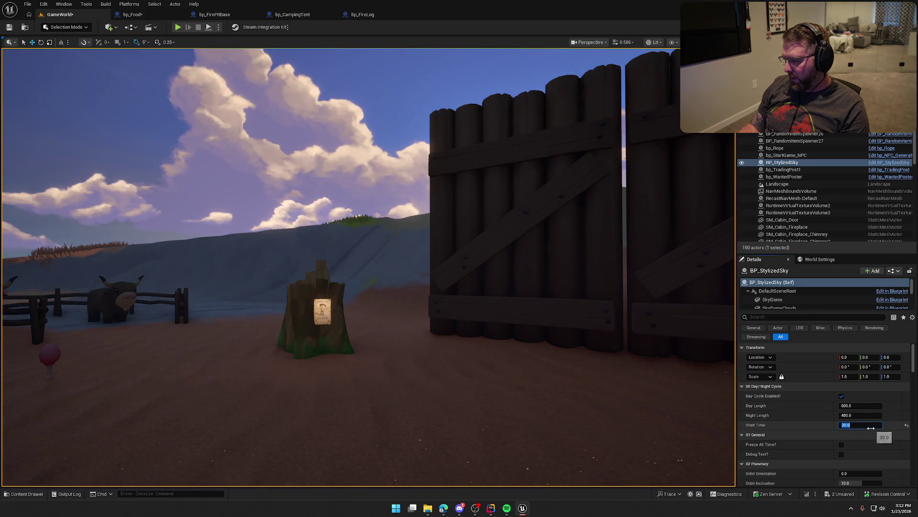
{"action": "left_click_drag", "start_coordinate": [510, 319], "coordinate": [421, 316]}
{"action": "key", "text": "ctrl+space"}
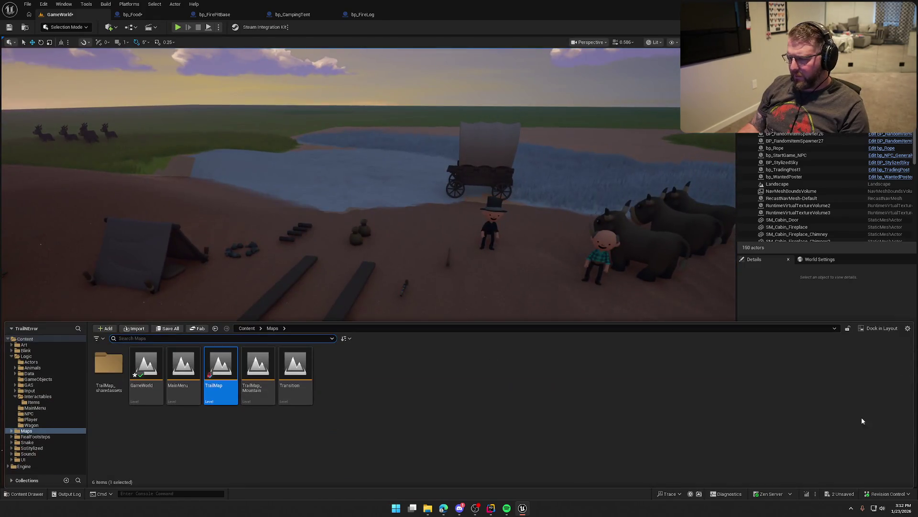
{"action": "left_click", "coordinate": [642, 218]}
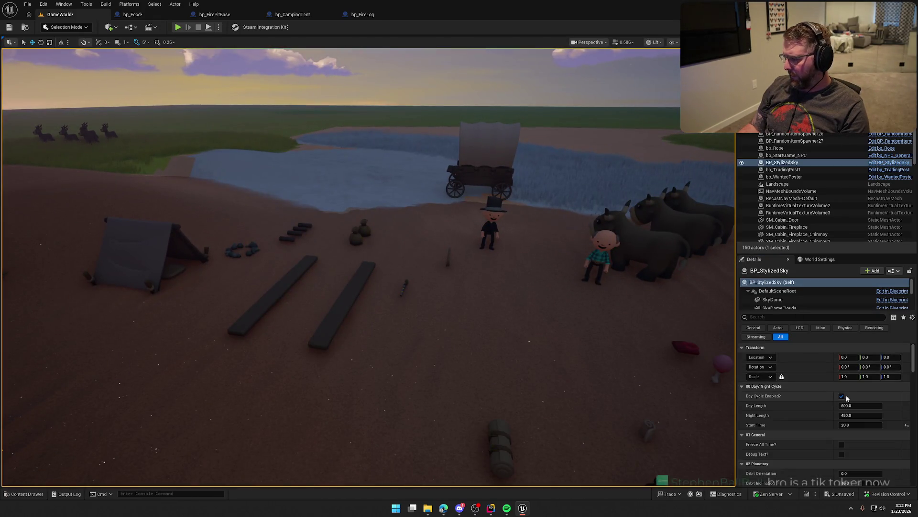
{"action": "left_click_drag", "start_coordinate": [609, 324], "coordinate": [530, 270]}
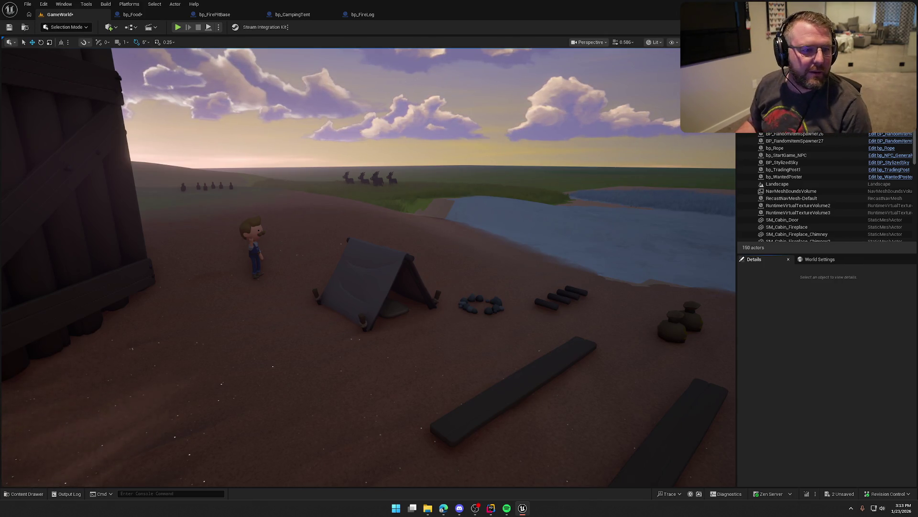
{"action": "left_click", "coordinate": [797, 336]}
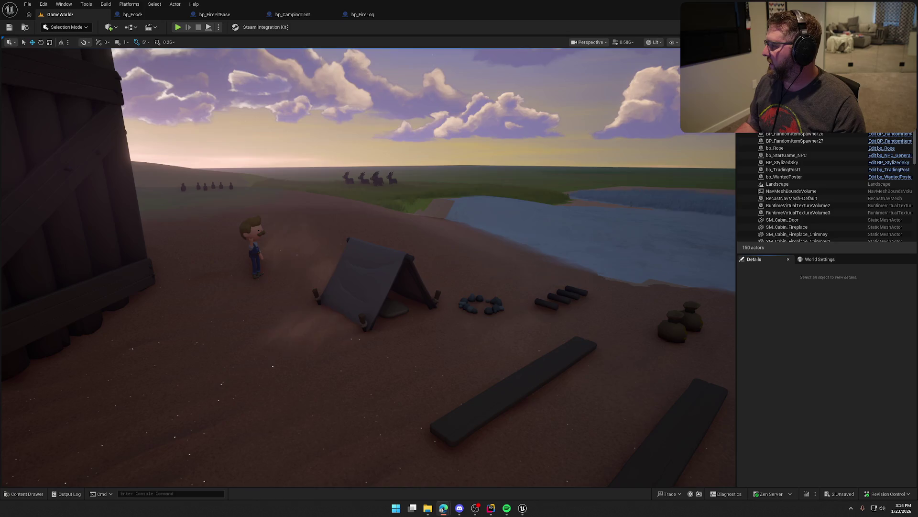
{"action": "key", "text": "alt+Tab"}
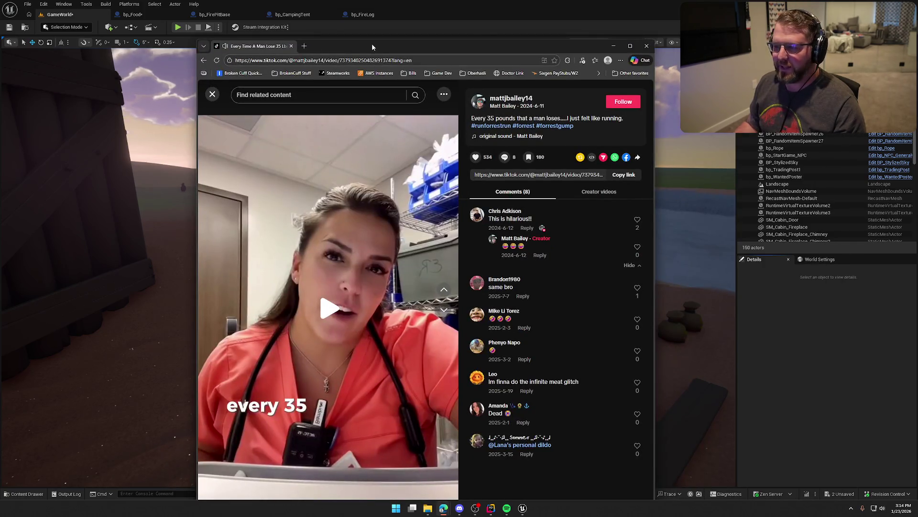
{"action": "double_click", "coordinate": [372, 45]}
{"action": "left_click", "coordinate": [379, 269]}
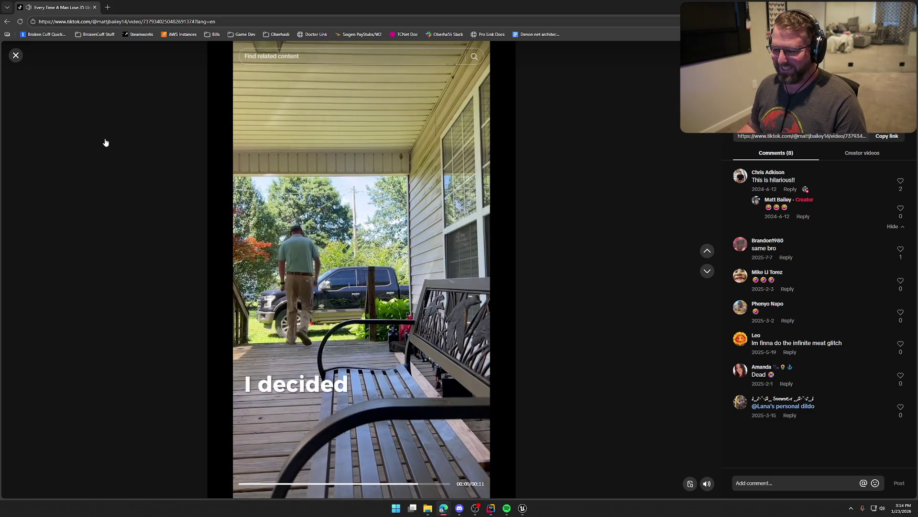
{"action": "left_click", "coordinate": [16, 55]}
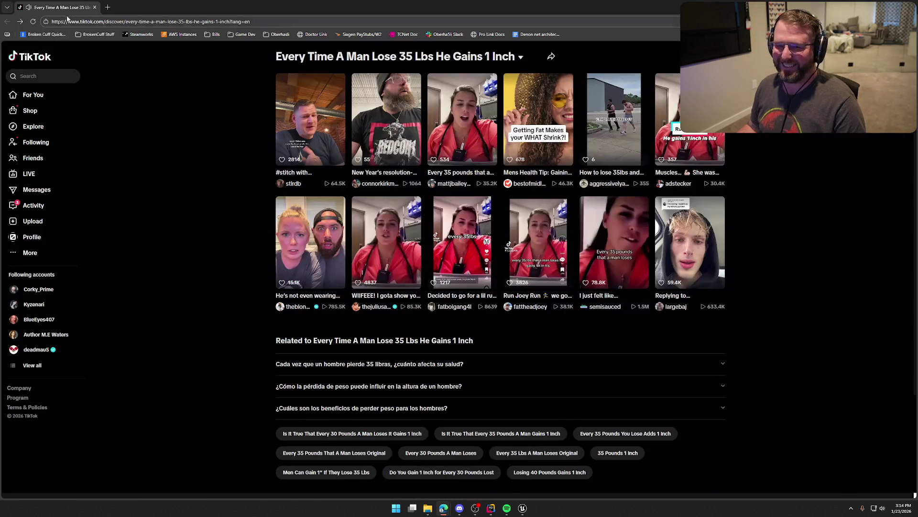
{"action": "key", "text": "alt+Tab"}
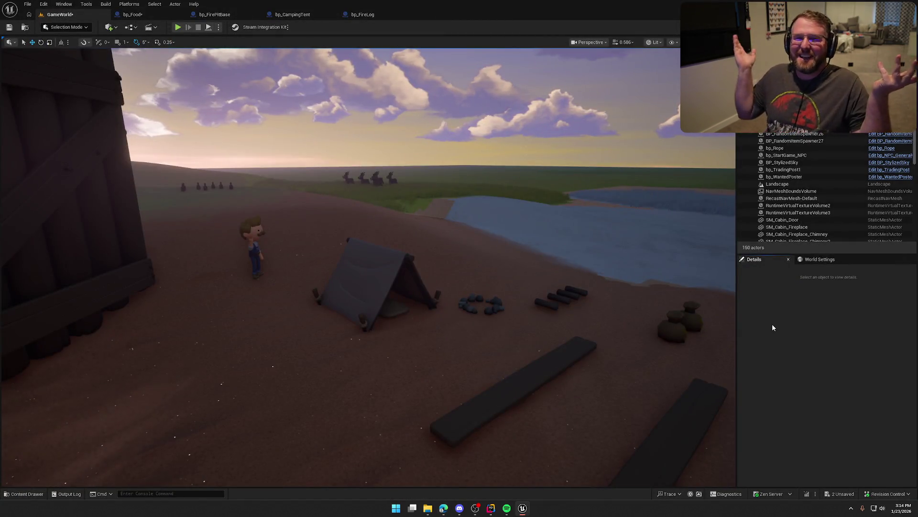
- Fly the viewport camera over the camp, wagon and open horizon to inspect the level
{"action": "scroll", "coordinate": [369, 268], "scroll_direction": "down", "scroll_amount": 2}
{"action": "mouse_move", "coordinate": [368, 268]}
{"action": "left_mouse_down"}
{"action": "mouse_move", "coordinate": [440, 297]}
{"action": "mouse_move", "coordinate": [451, 290]}
{"action": "left_mouse_up"}
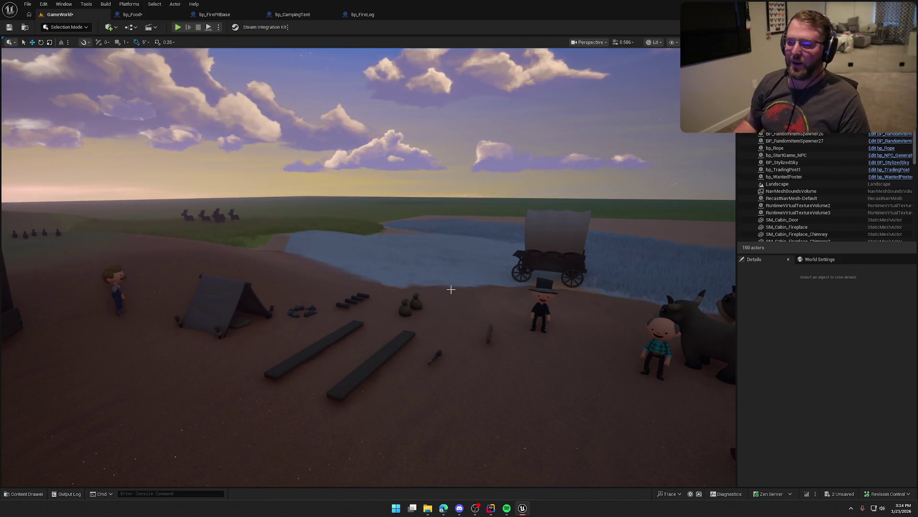
{"action": "left_click_drag", "start_coordinate": [451, 289], "coordinate": [375, 267]}
{"action": "mouse_move", "coordinate": [150, 193]}
{"action": "left_mouse_down"}
{"action": "mouse_move", "coordinate": [239, 186]}
{"action": "mouse_move", "coordinate": [296, 210]}
{"action": "mouse_move", "coordinate": [325, 240]}
{"action": "mouse_move", "coordinate": [313, 243]}
{"action": "left_mouse_up"}
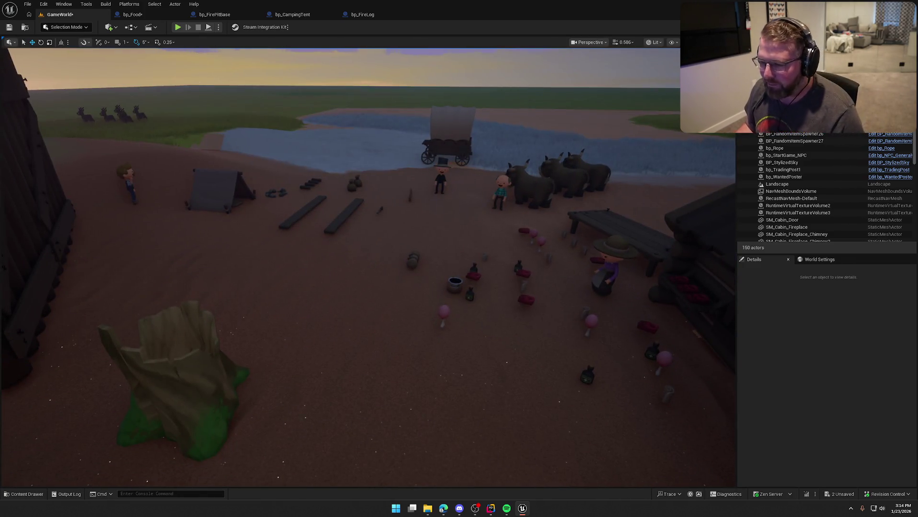
{"action": "scroll", "coordinate": [334, 251], "scroll_direction": "up", "scroll_amount": 3}
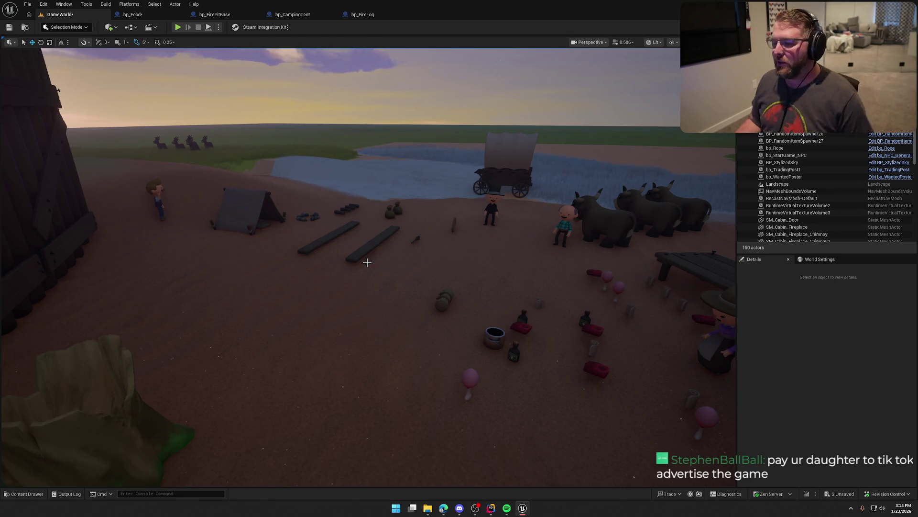
{"action": "left_click_drag", "start_coordinate": [396, 301], "coordinate": [426, 212]}
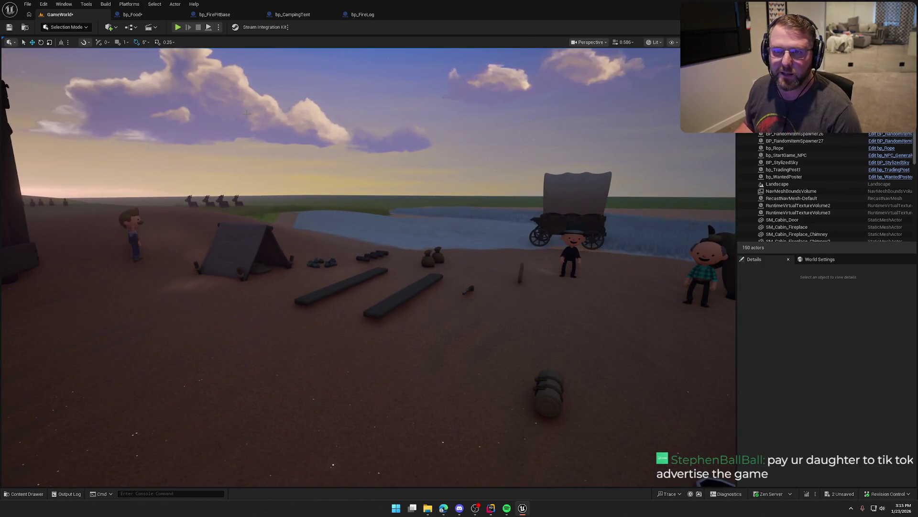
- Play the level and run the cowboy around the fields, tent, cabin, planks and wagon
{"action": "left_click", "coordinate": [177, 27]}
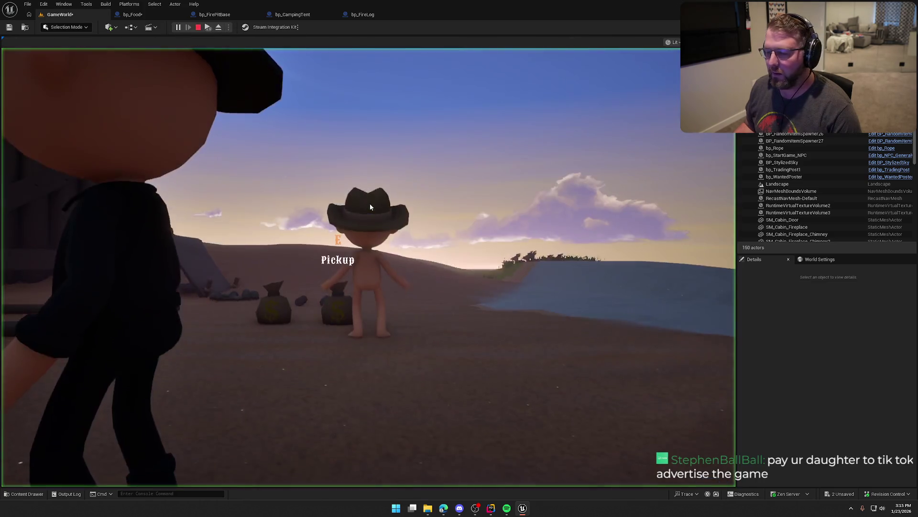
{"action": "key", "text": "shift+w"}
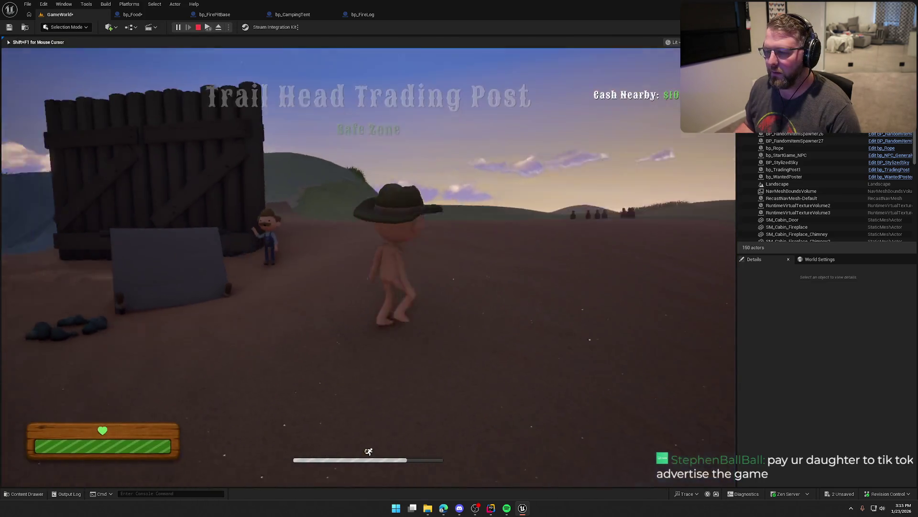
{"action": "key", "text": "shift+a"}
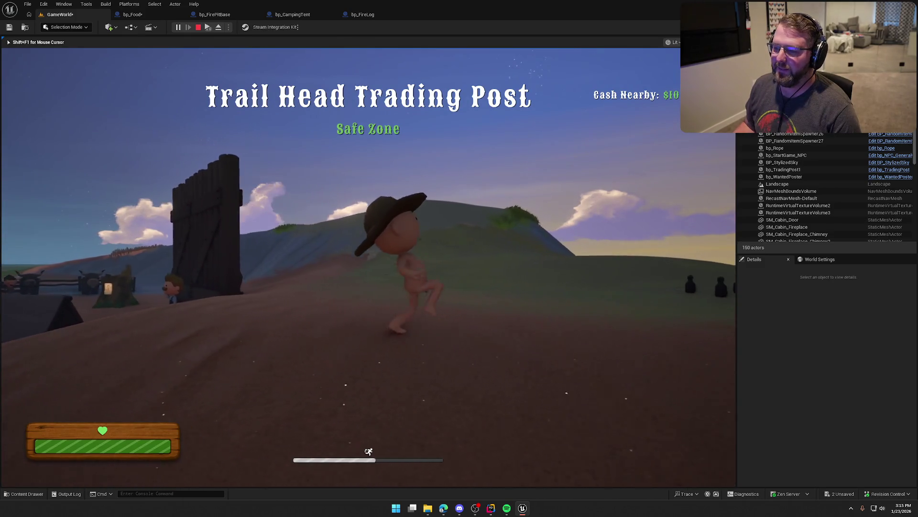
{"action": "key", "text": "shift+w"}
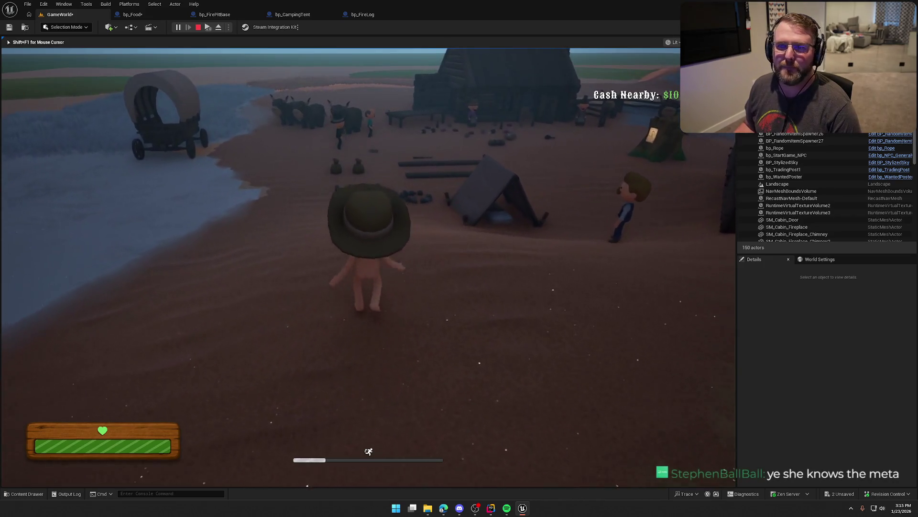
{"action": "key", "text": "shift+w"}
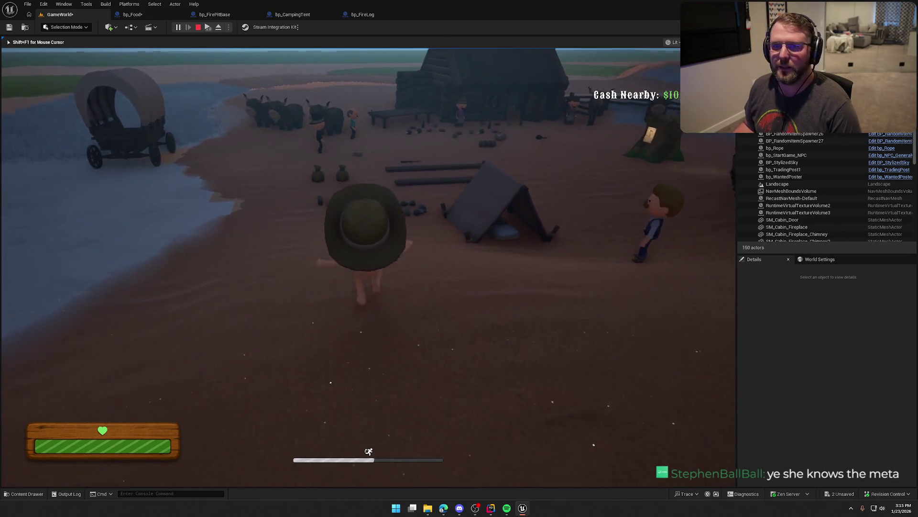
{"action": "key", "text": "shift+w"}
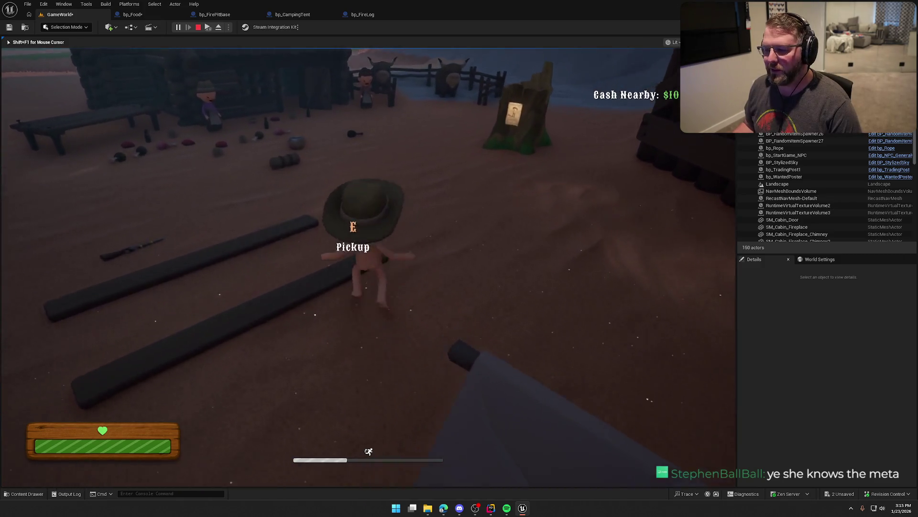
{"action": "key", "text": "shift+w"}
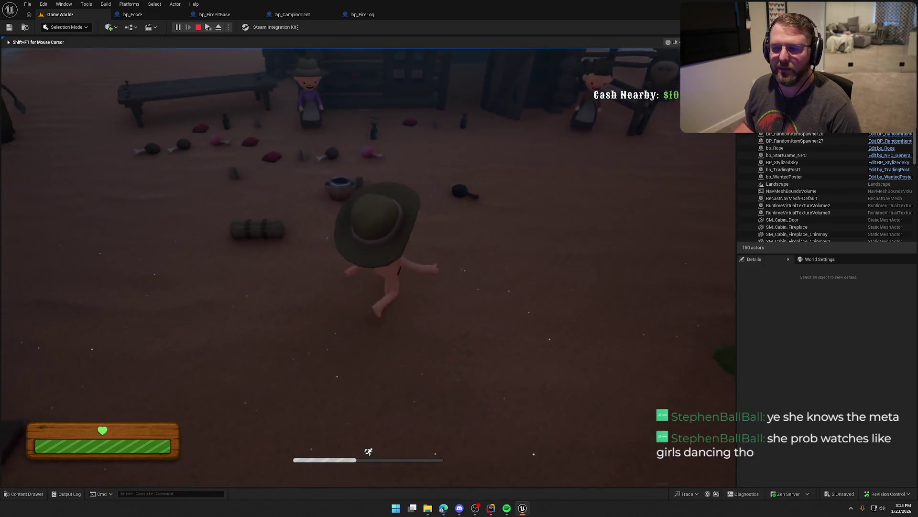
{"action": "key", "text": "w"}
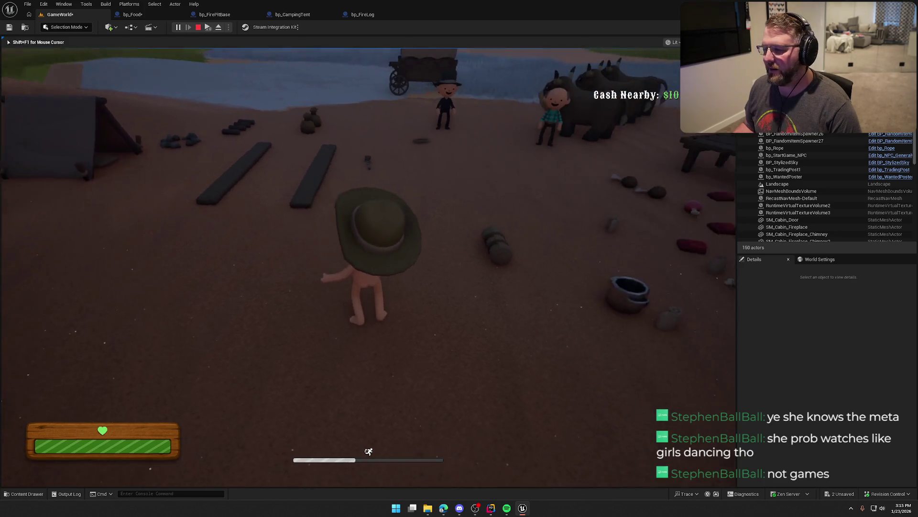
{"action": "key", "text": "s"}
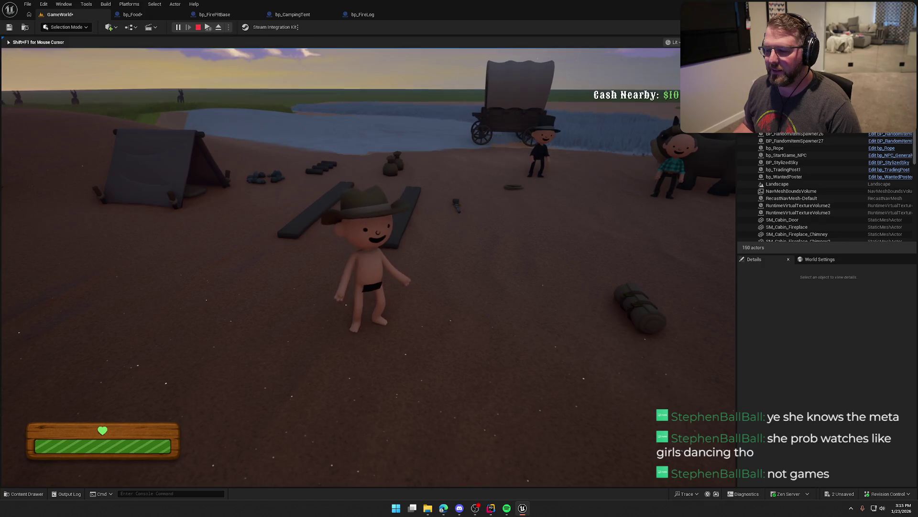
{"action": "key", "text": "s"}
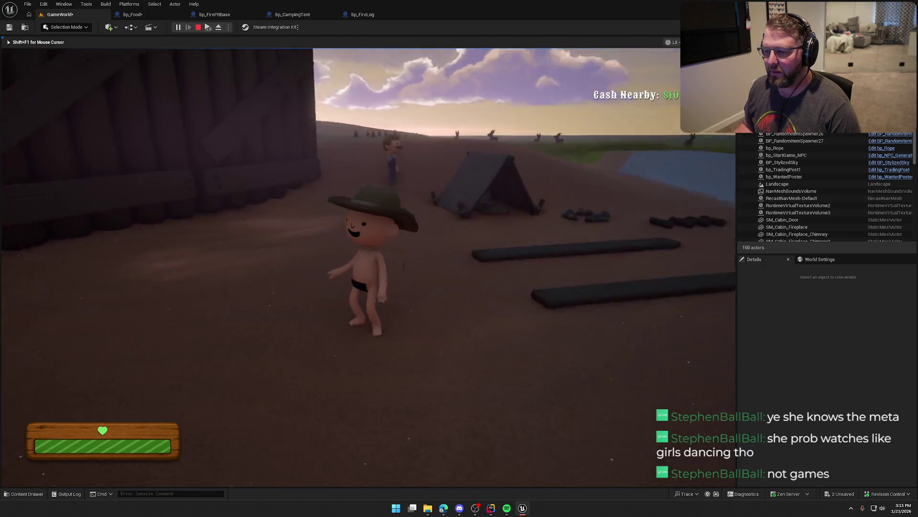
{"action": "key", "text": "w"}
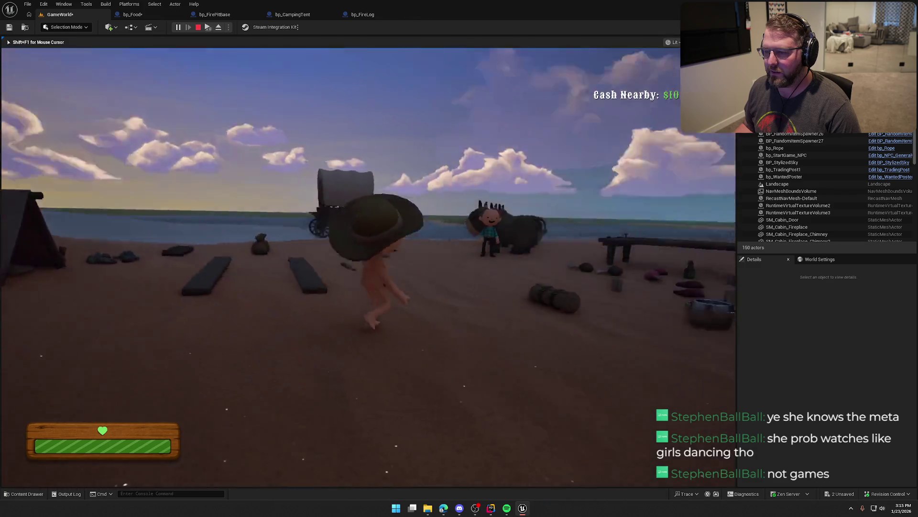
- Stop the play session and look over the camp, wagon, tent and horses in the editor viewport
{"action": "key", "text": "Escape"}
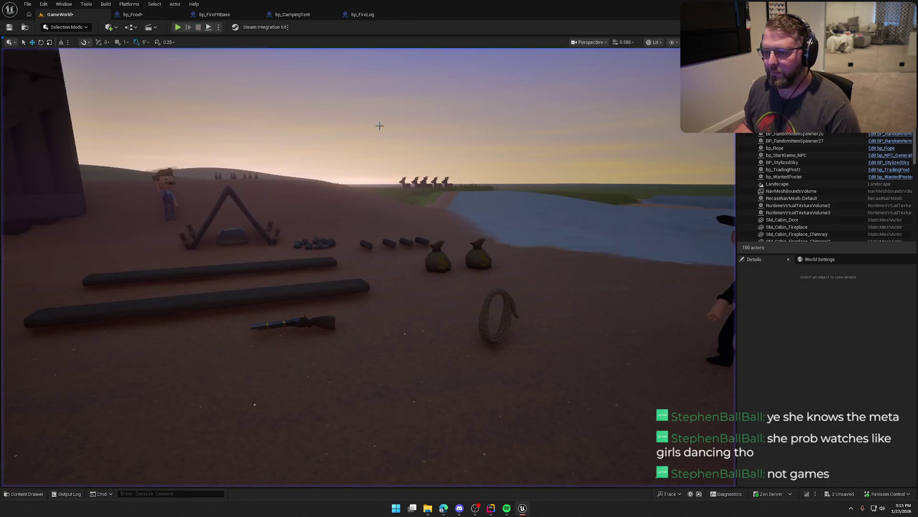
{"action": "left_click", "coordinate": [379, 126]}
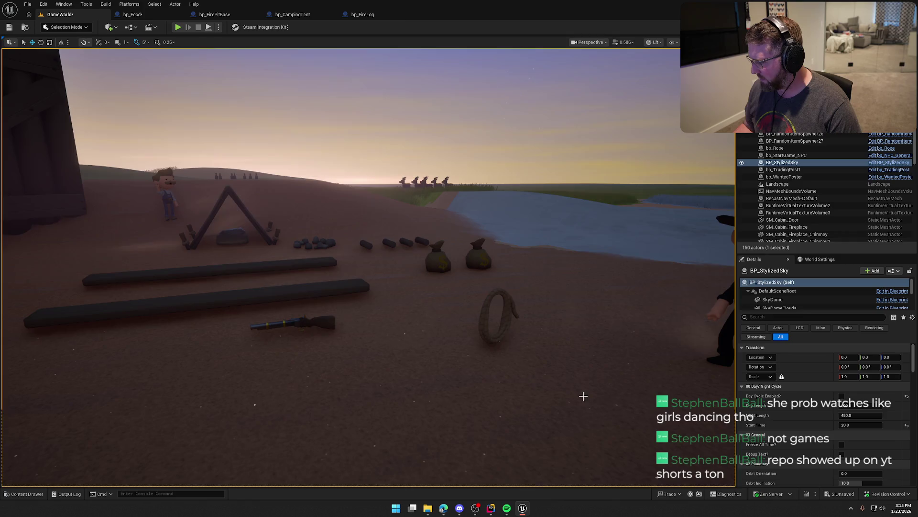
{"action": "mouse_move", "coordinate": [583, 396]}
{"action": "left_mouse_down"}
{"action": "mouse_move", "coordinate": [509, 290]}
{"action": "mouse_move", "coordinate": [510, 268]}
{"action": "left_mouse_up"}
{"action": "key", "text": "Escape"}
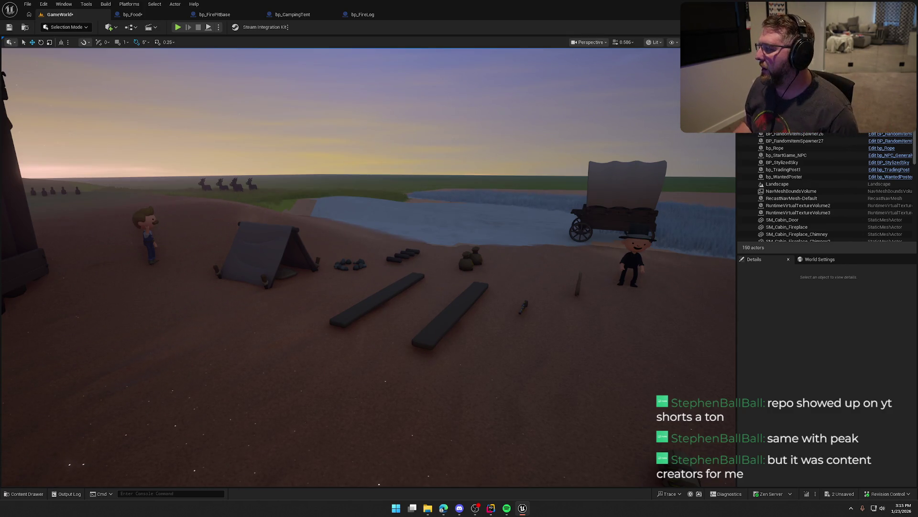
{"action": "key", "text": "alt+Tab"}
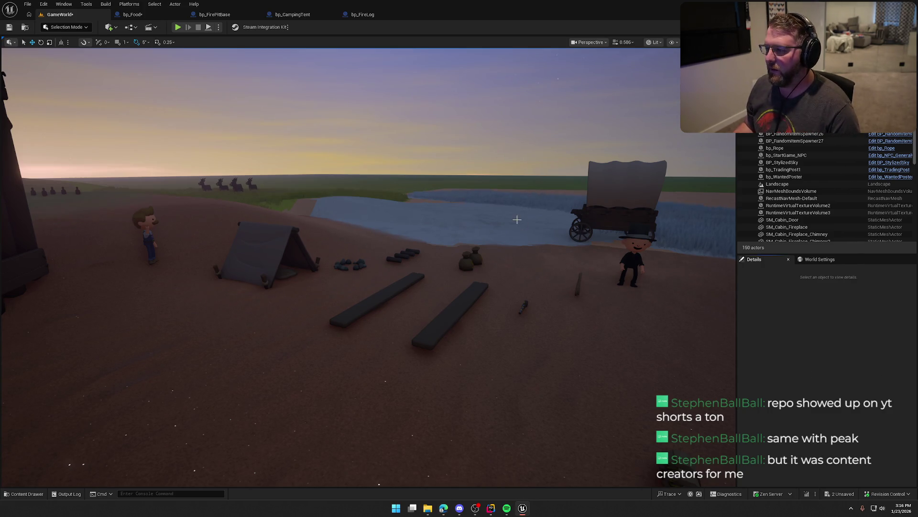
{"action": "mouse_move", "coordinate": [517, 219]}
{"action": "left_mouse_down"}
{"action": "mouse_move", "coordinate": [593, 257]}
{"action": "mouse_move", "coordinate": [507, 219]}
{"action": "mouse_move", "coordinate": [516, 219]}
{"action": "left_mouse_up"}
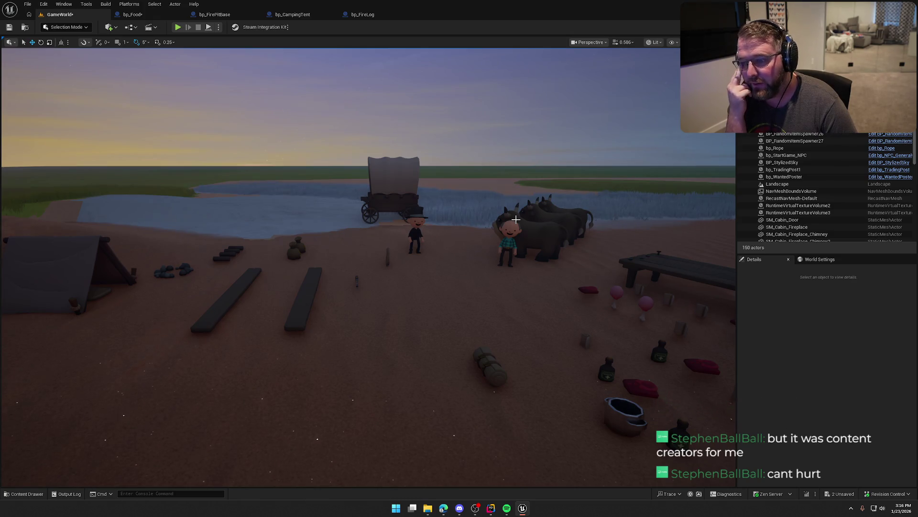
{"action": "mouse_move", "coordinate": [505, 207]}
{"action": "left_mouse_down"}
{"action": "mouse_move", "coordinate": [448, 207]}
{"action": "mouse_move", "coordinate": [501, 214]}
{"action": "left_mouse_up"}
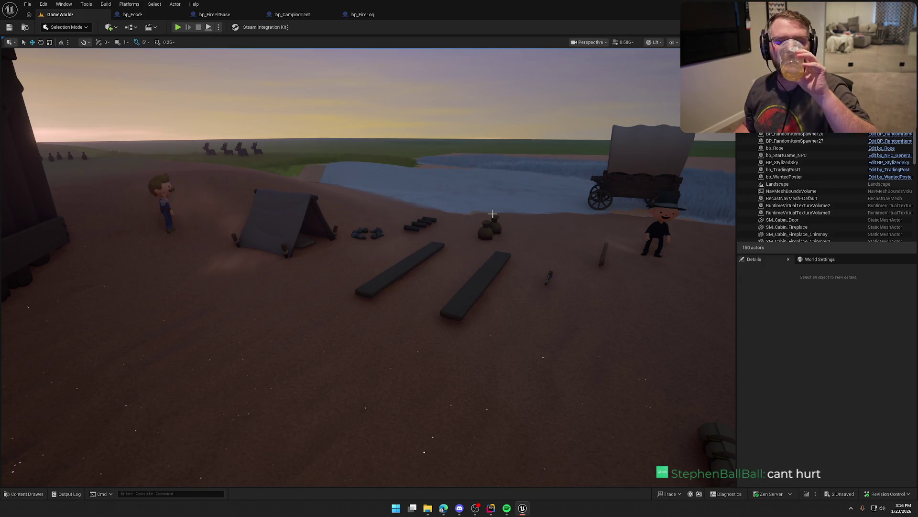
{"action": "left_click_drag", "start_coordinate": [493, 214], "coordinate": [458, 306]}
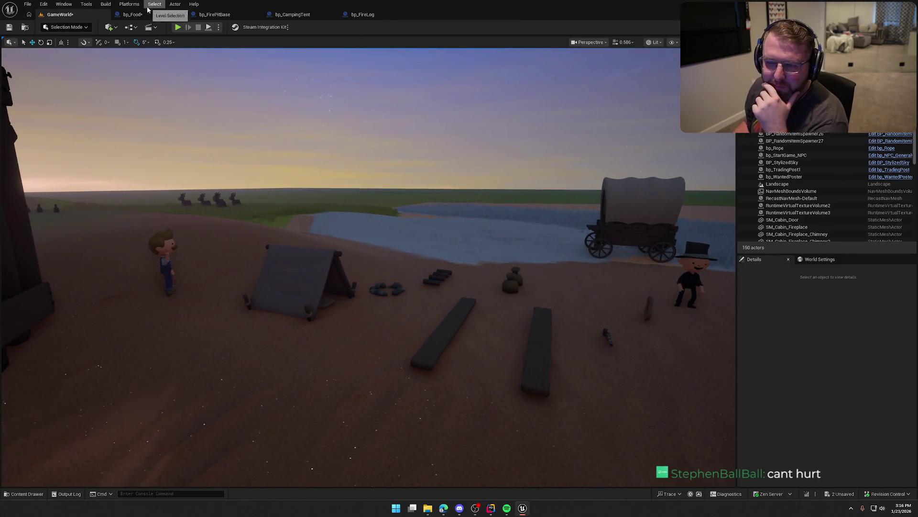
- Compile and save bp_Food, then bring the Freesound browser forward full screen
{"action": "left_click", "coordinate": [133, 14]}
{"action": "left_click", "coordinate": [55, 27]}
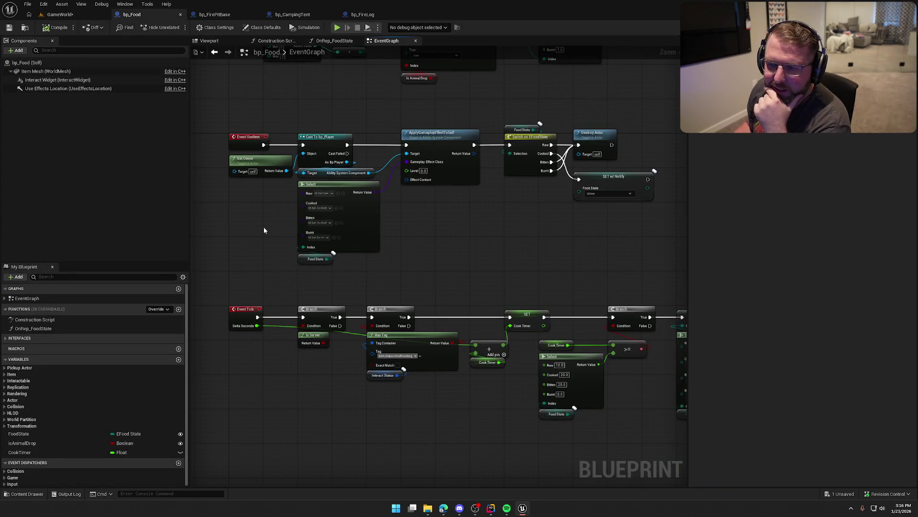
{"action": "left_click", "coordinate": [60, 15]}
{"action": "left_click", "coordinate": [480, 195]}
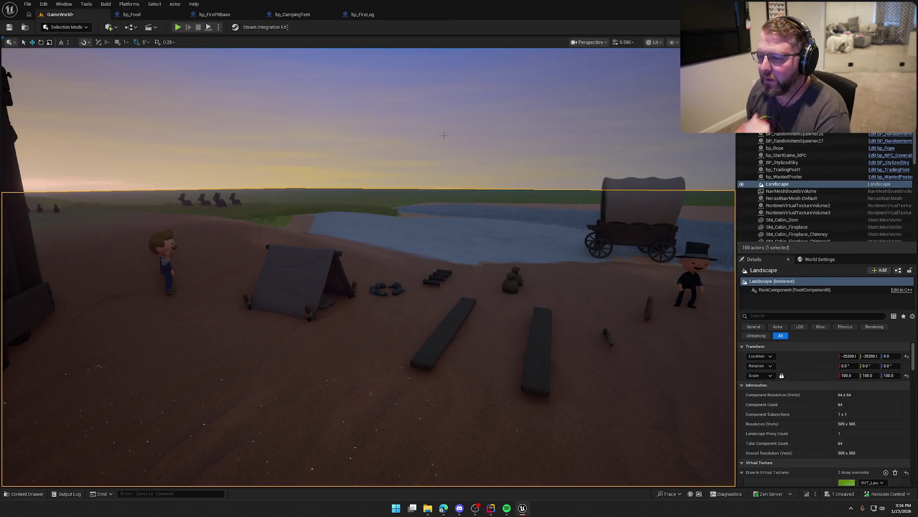
{"action": "left_click", "coordinate": [444, 135]}
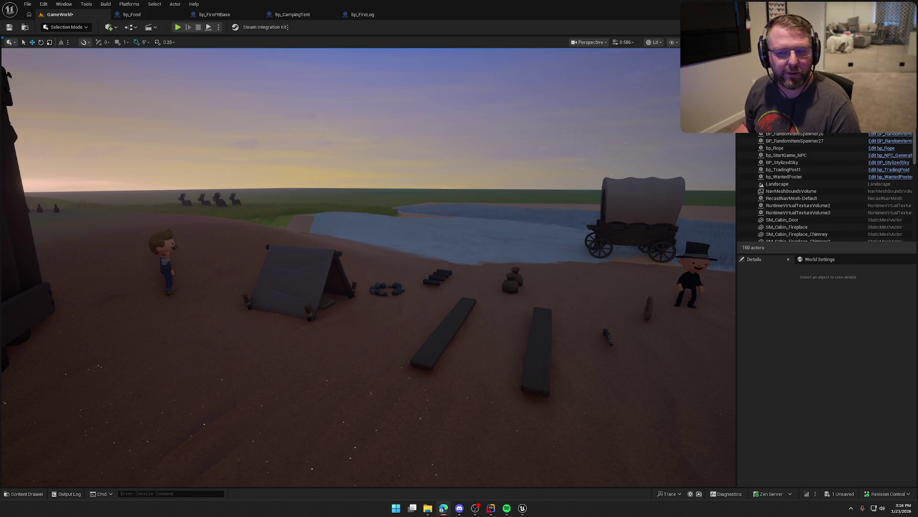
{"action": "key", "text": "alt+Tab"}
{"action": "double_click", "coordinate": [311, 111]}
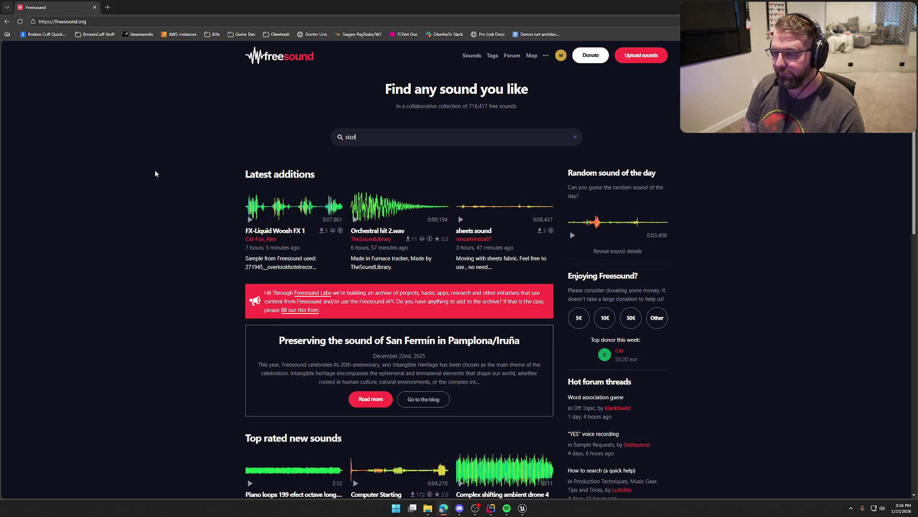
{"action": "type", "text": "le"}
{"action": "key", "text": "Return"}
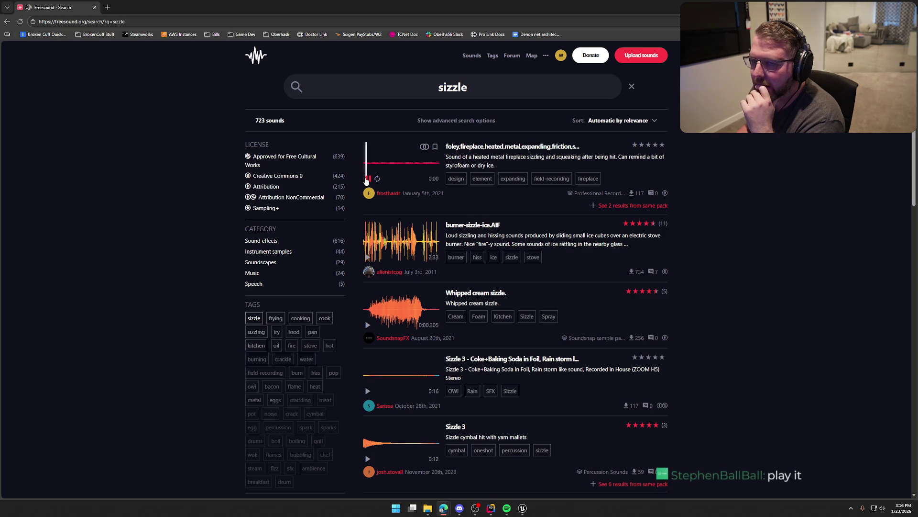
{"action": "left_click", "coordinate": [367, 180]}
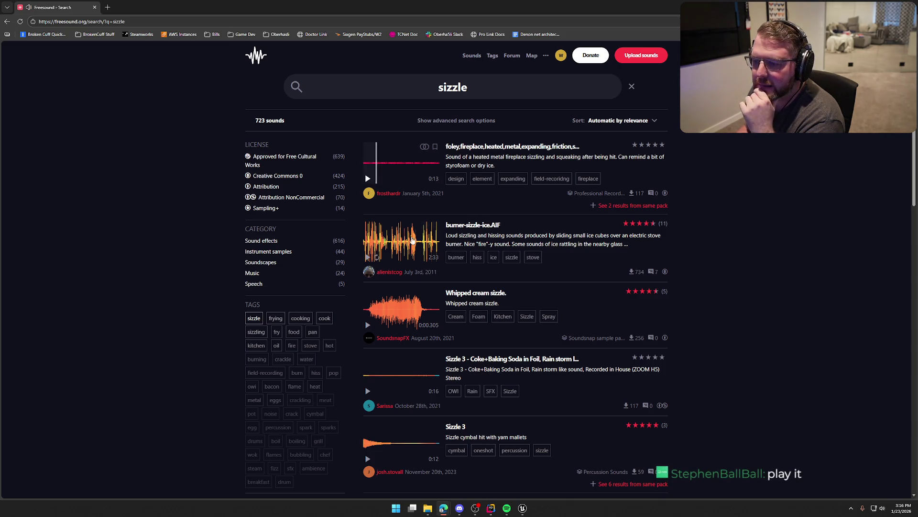
{"action": "scroll", "coordinate": [368, 182], "scroll_direction": "down", "scroll_amount": 2}
{"action": "left_click", "coordinate": [368, 190]}
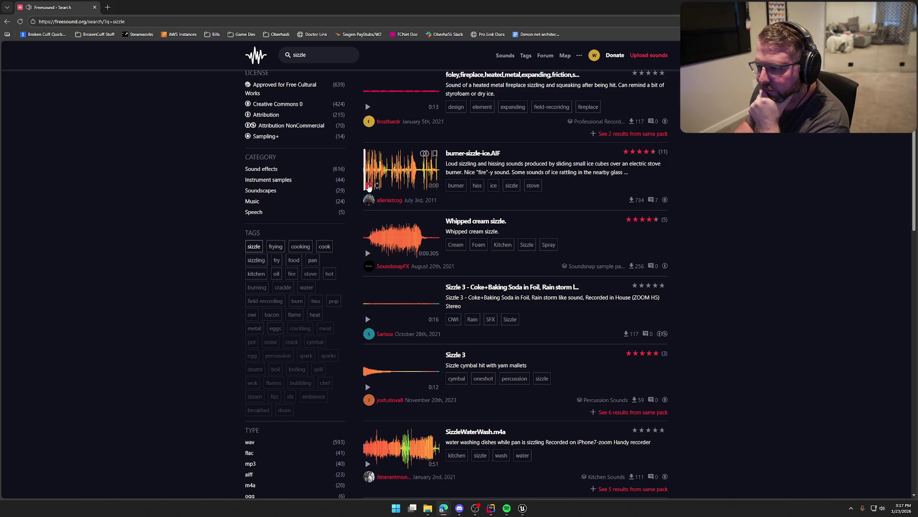
{"action": "left_click", "coordinate": [369, 186]}
{"action": "scroll", "coordinate": [368, 201], "scroll_direction": "down", "scroll_amount": 1}
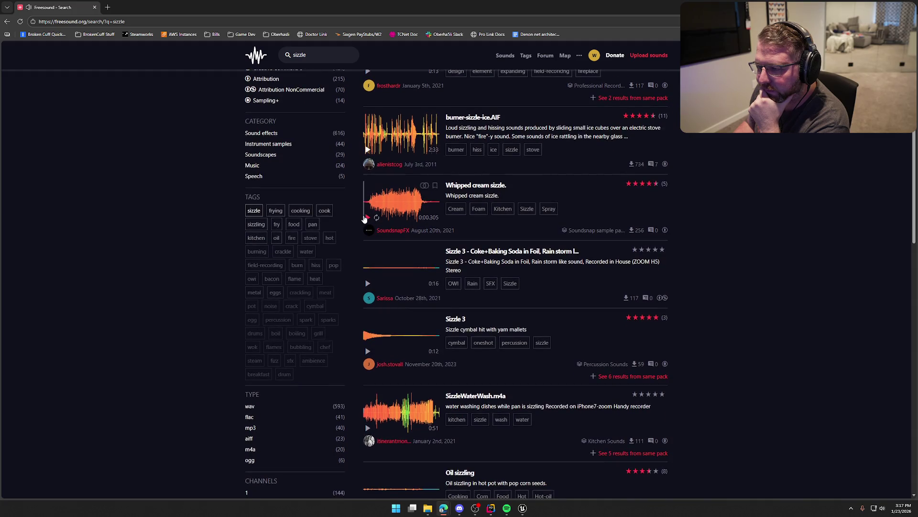
{"action": "left_click", "coordinate": [367, 219]}
{"action": "scroll", "coordinate": [368, 221], "scroll_direction": "down", "scroll_amount": 1}
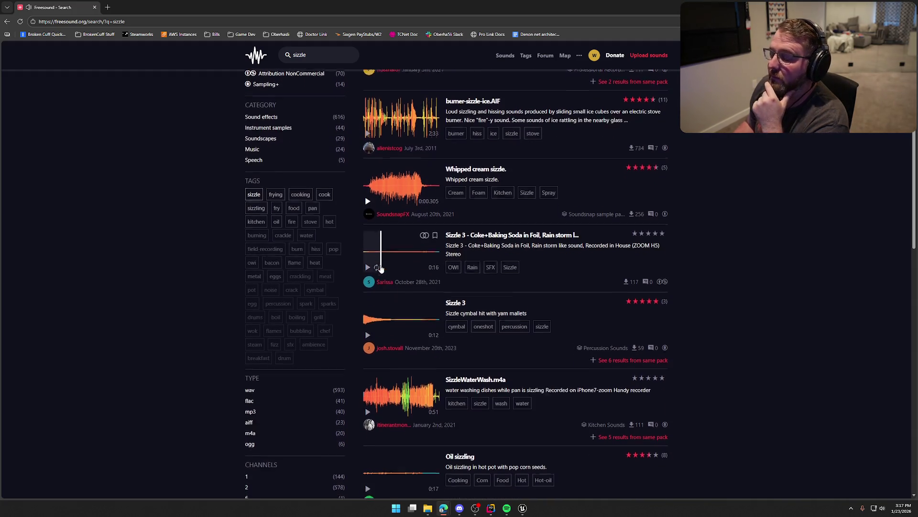
{"action": "left_click", "coordinate": [368, 249]}
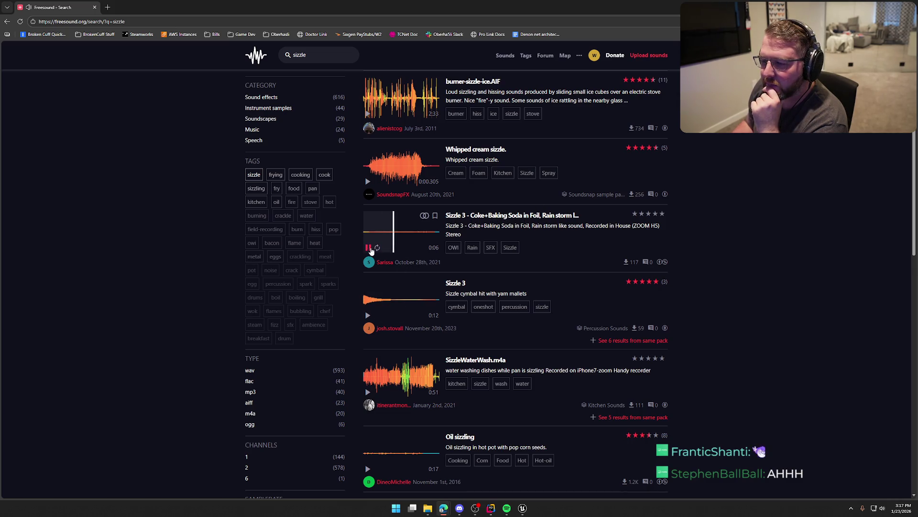
{"action": "left_click", "coordinate": [369, 249]}
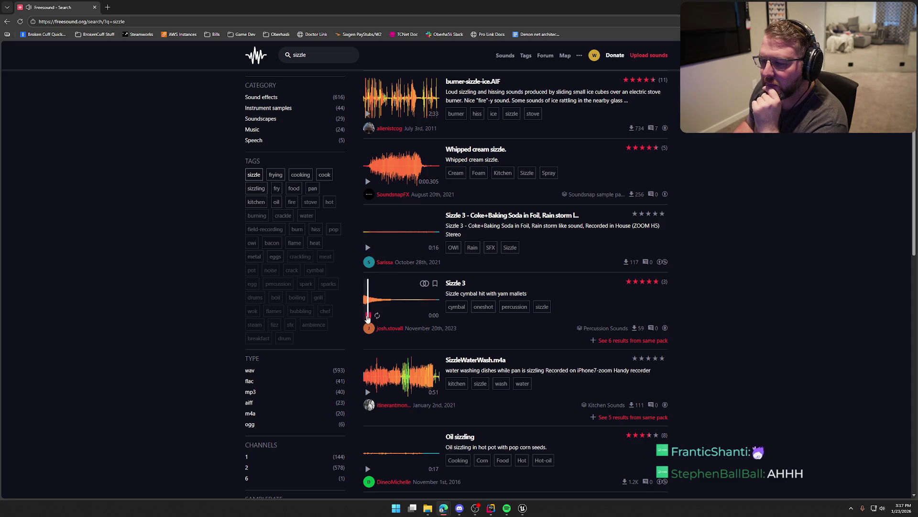
{"action": "left_click", "coordinate": [368, 316]}
{"action": "scroll", "coordinate": [367, 335], "scroll_direction": "down", "scroll_amount": 2}
{"action": "left_click", "coordinate": [368, 320]}
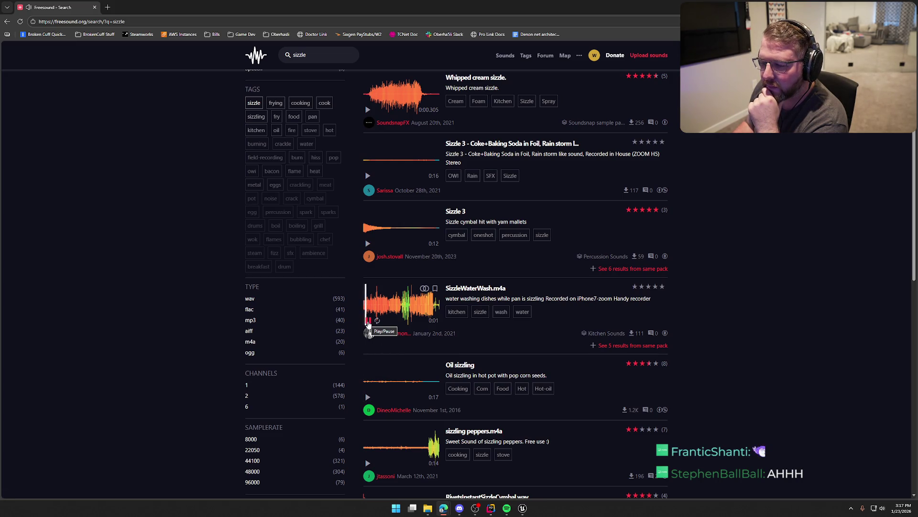
{"action": "left_click", "coordinate": [367, 320]}
{"action": "scroll", "coordinate": [373, 342], "scroll_direction": "down", "scroll_amount": 3}
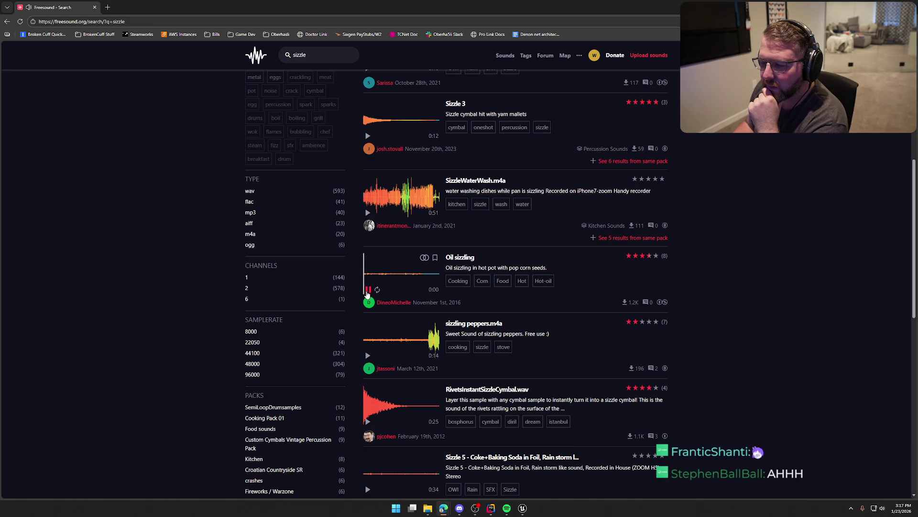
{"action": "left_click", "coordinate": [368, 289]}
{"action": "scroll", "coordinate": [368, 289], "scroll_direction": "down", "scroll_amount": 2}
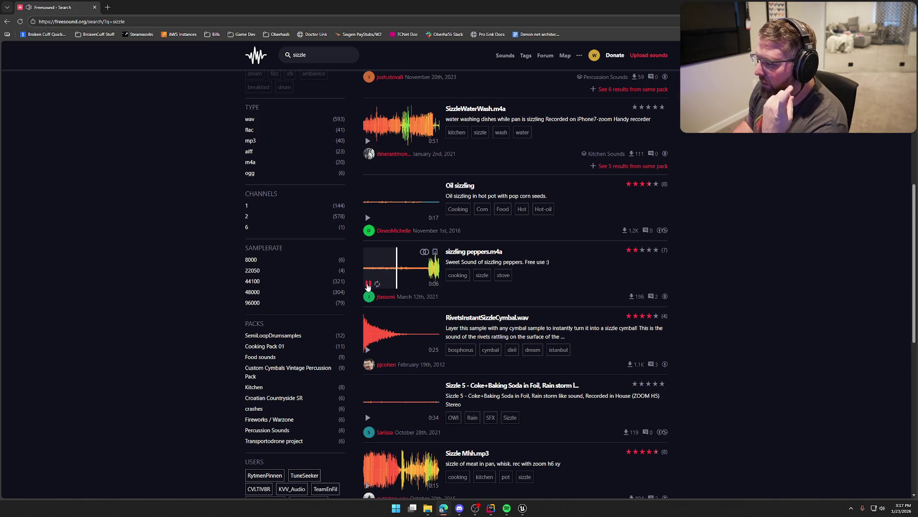
{"action": "left_click", "coordinate": [368, 286]}
{"action": "scroll", "coordinate": [370, 268], "scroll_direction": "down", "scroll_amount": 4}
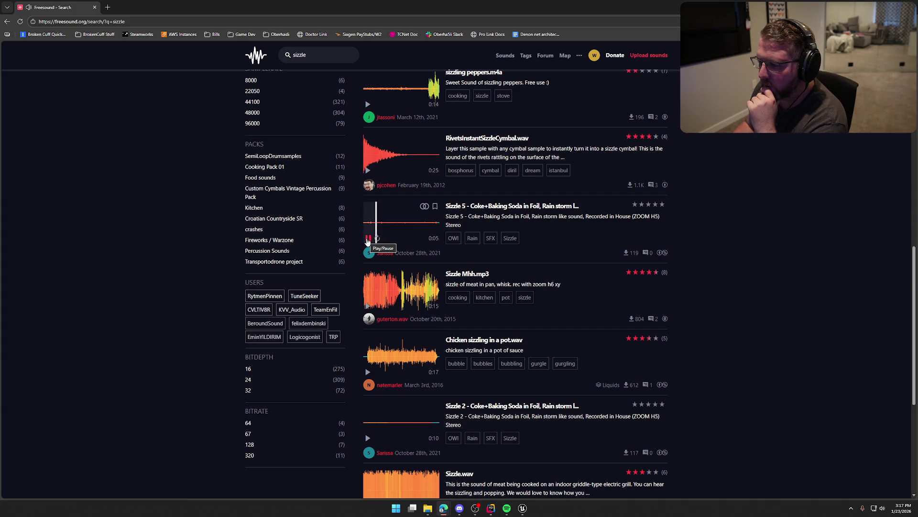
{"action": "left_click", "coordinate": [368, 238]}
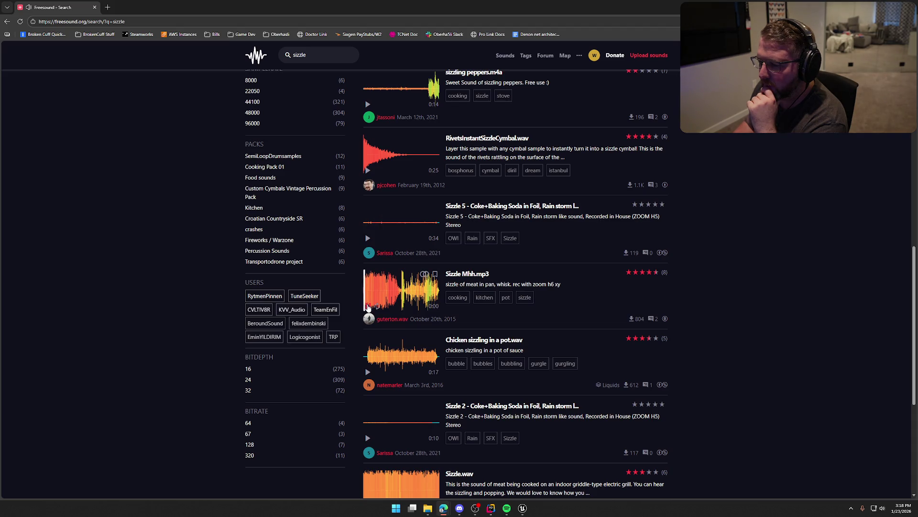
{"action": "left_click", "coordinate": [368, 306]}
{"action": "scroll", "coordinate": [368, 287], "scroll_direction": "down", "scroll_amount": 2}
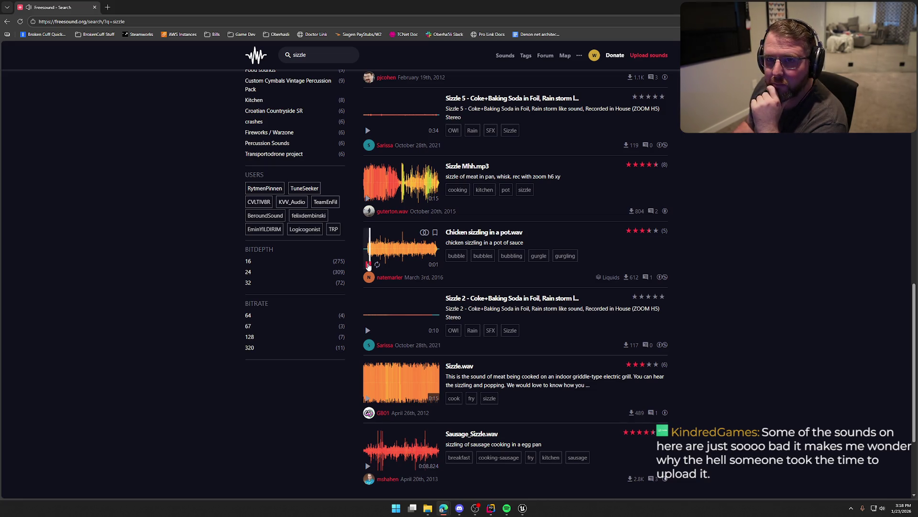
{"action": "left_click", "coordinate": [368, 264]}
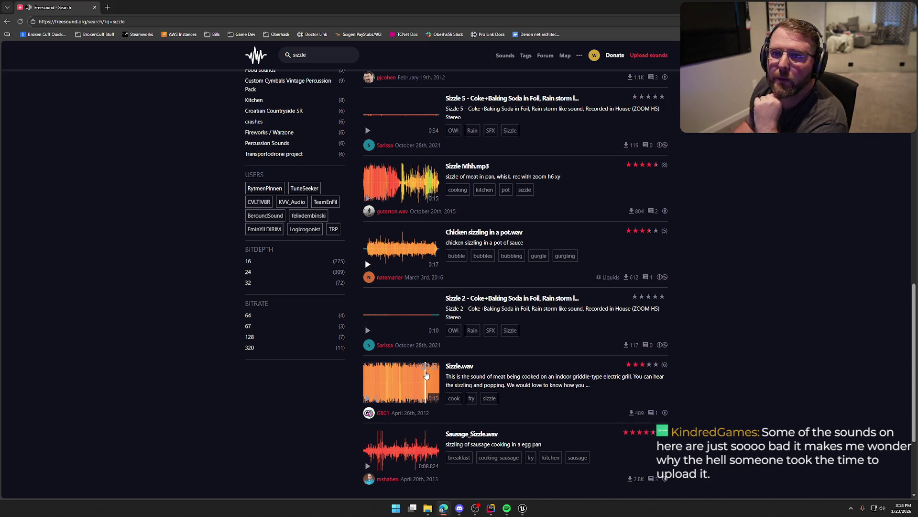
{"action": "scroll", "coordinate": [290, 364], "scroll_direction": "down", "scroll_amount": 2}
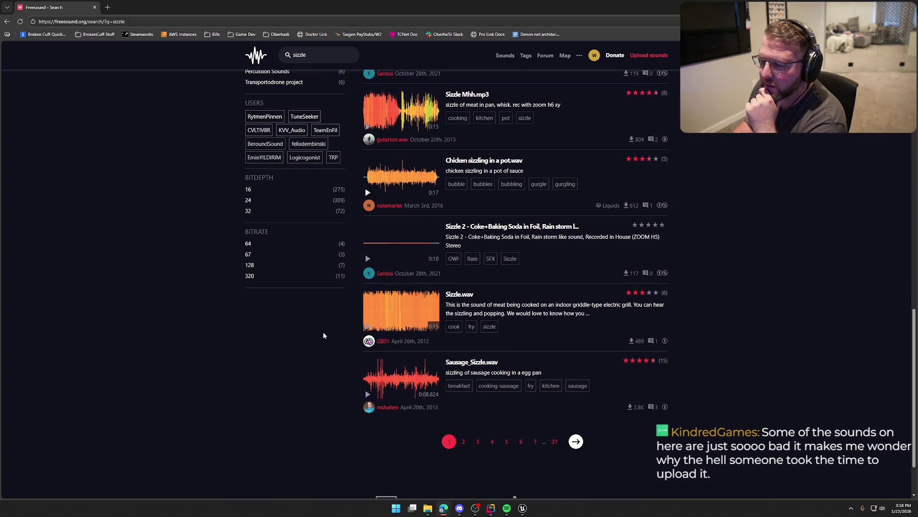
{"action": "scroll", "coordinate": [323, 335], "scroll_direction": "down", "scroll_amount": 2}
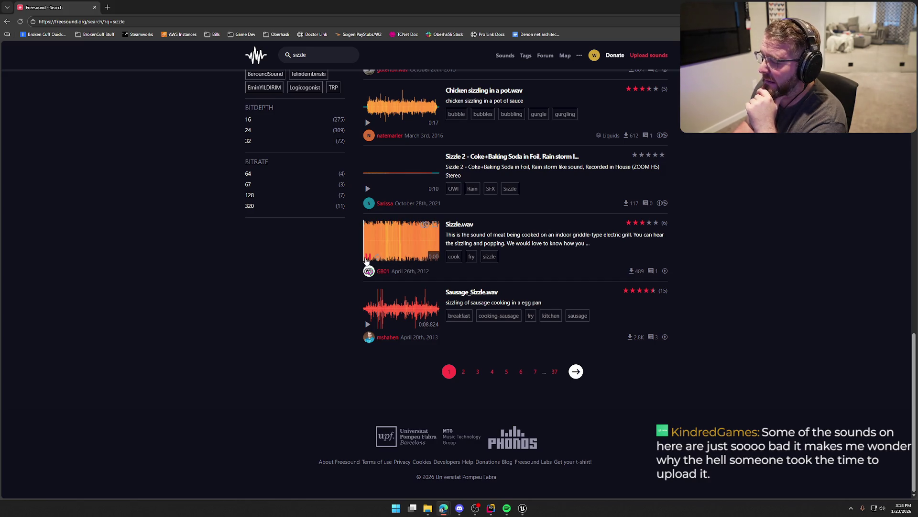
{"action": "left_click", "coordinate": [368, 325]}
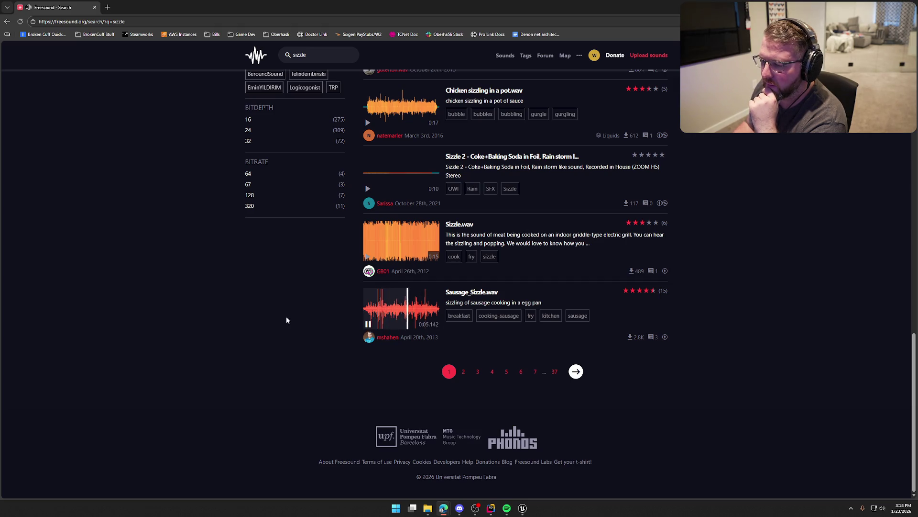
{"action": "left_click", "coordinate": [368, 324]}
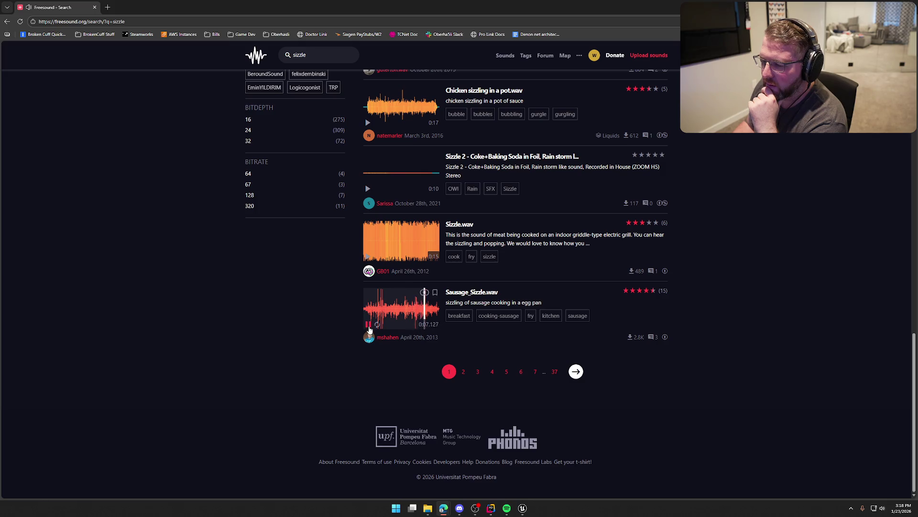
{"action": "scroll", "coordinate": [274, 374], "scroll_direction": "up", "scroll_amount": 20}
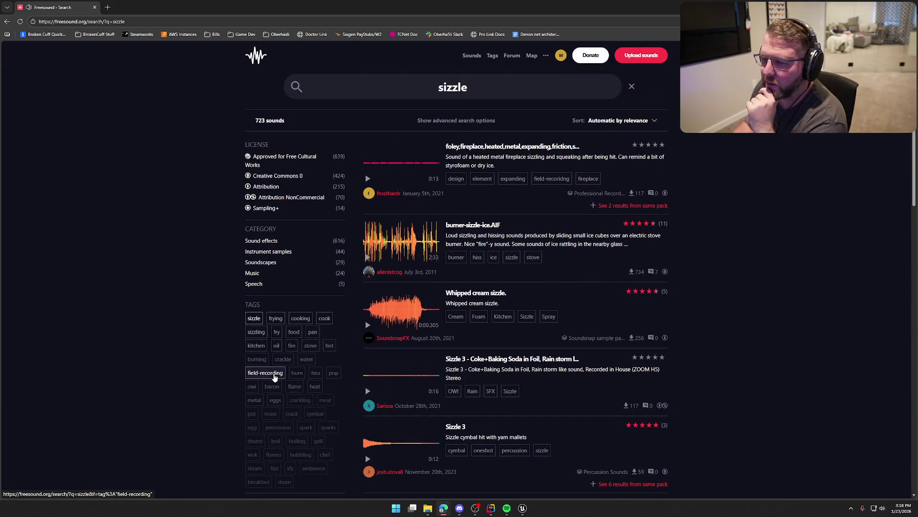
- Replace the Freesound search term with 'cooking' and run the search
{"action": "left_click_drag", "start_coordinate": [475, 93], "coordinate": [350, 114]}
{"action": "key", "text": "BackSpace"}
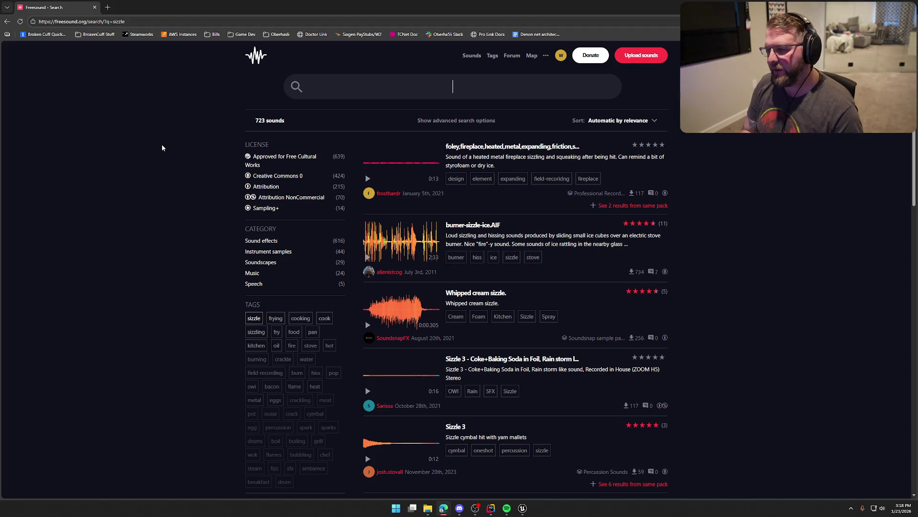
{"action": "type", "text": "cooking"}
{"action": "key", "text": "Return"}
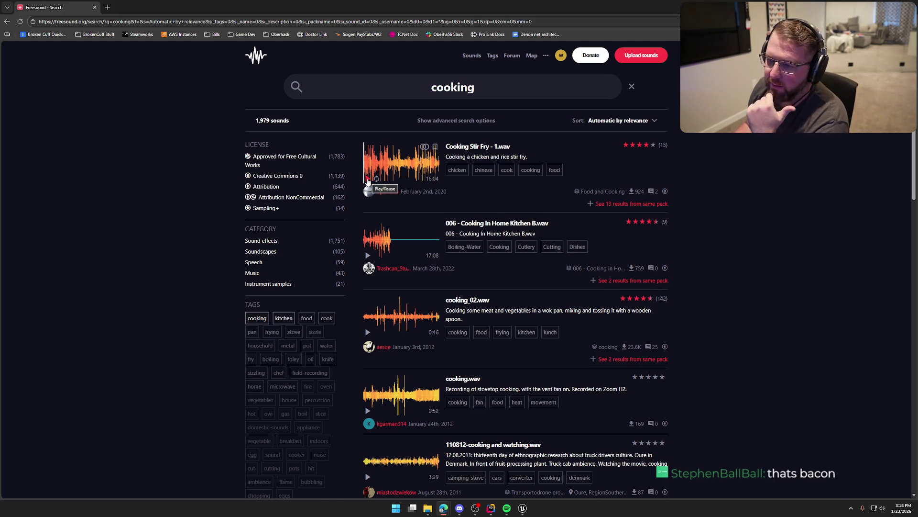
- Preview the Cooking Stir Fry - 1.wav and home kitchen cooking recordings
{"action": "left_click", "coordinate": [367, 181]}
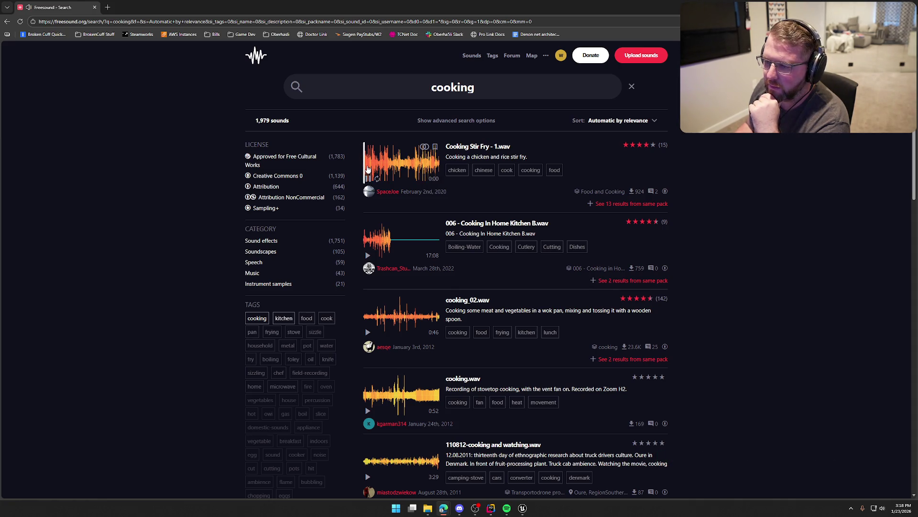
{"action": "left_click", "coordinate": [377, 167]}
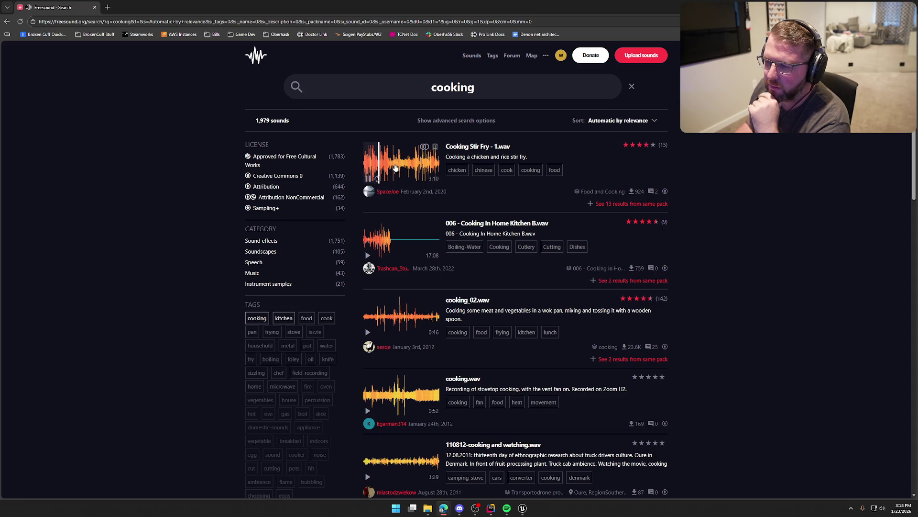
{"action": "left_click", "coordinate": [395, 167]}
{"action": "left_click", "coordinate": [403, 167]}
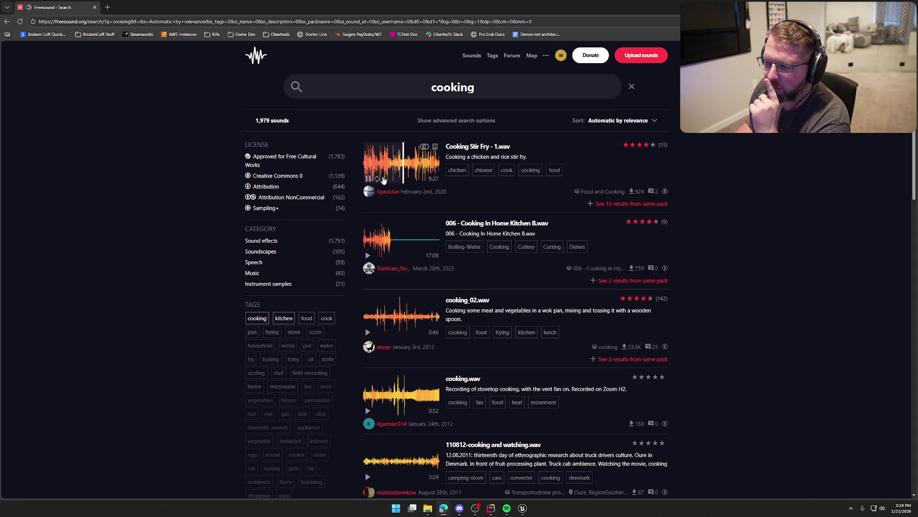
{"action": "left_click", "coordinate": [369, 183]}
{"action": "scroll", "coordinate": [369, 182], "scroll_direction": "down", "scroll_amount": 2}
{"action": "left_click", "coordinate": [369, 184]}
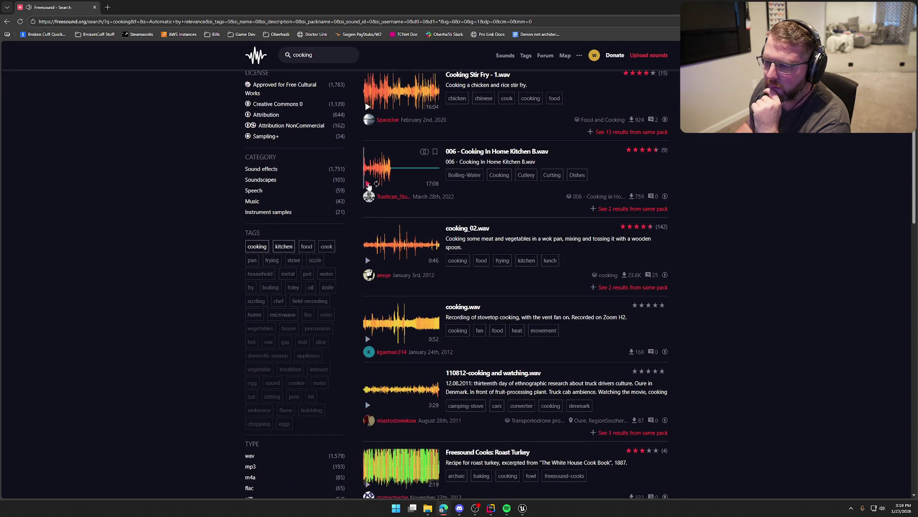
{"action": "left_click", "coordinate": [369, 170]}
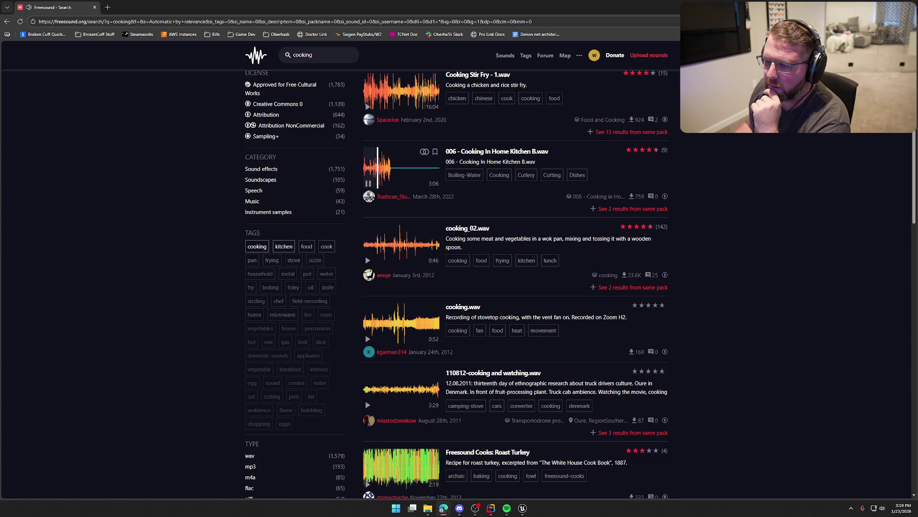
{"action": "left_click", "coordinate": [368, 183]}
- Preview cooking_02.wav, cooking.wav and 110812-cooking and watching.wav
{"action": "scroll", "coordinate": [485, 126], "scroll_direction": "down", "scroll_amount": 2}
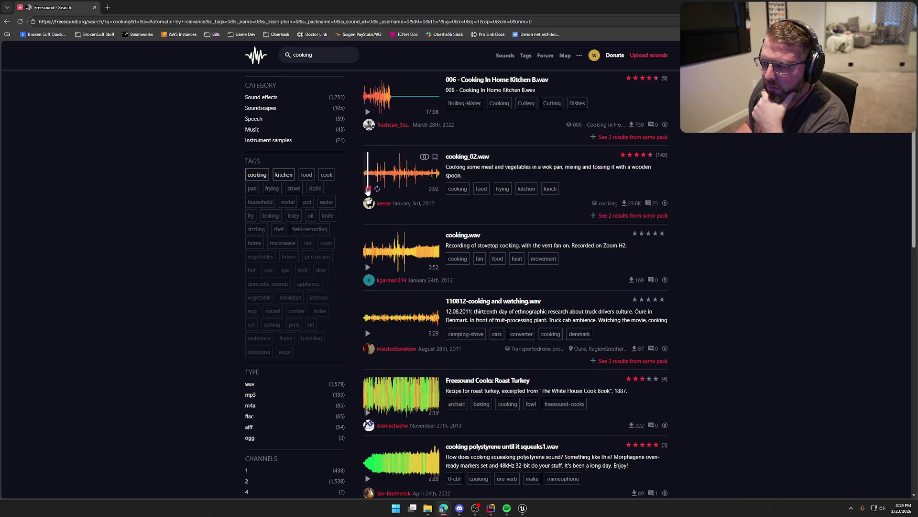
{"action": "left_click", "coordinate": [378, 178]}
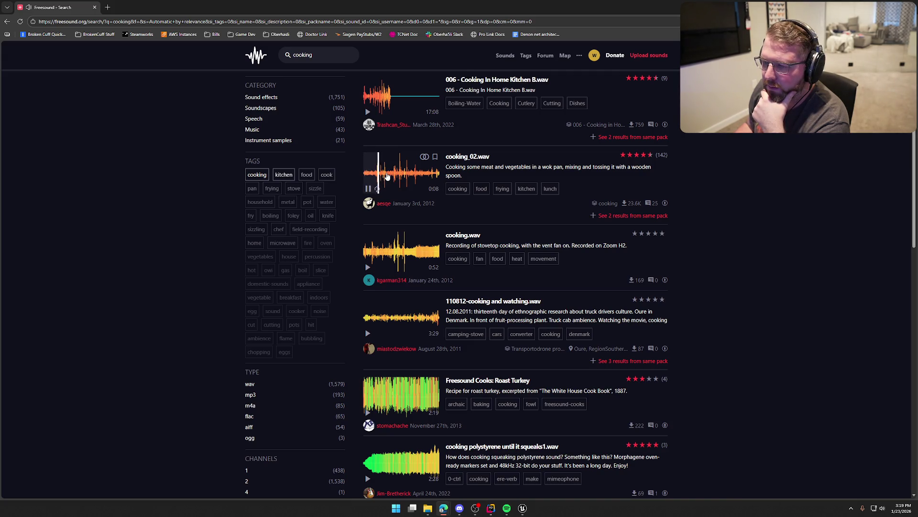
{"action": "left_click", "coordinate": [367, 189]}
{"action": "scroll", "coordinate": [367, 187], "scroll_direction": "down", "scroll_amount": 2}
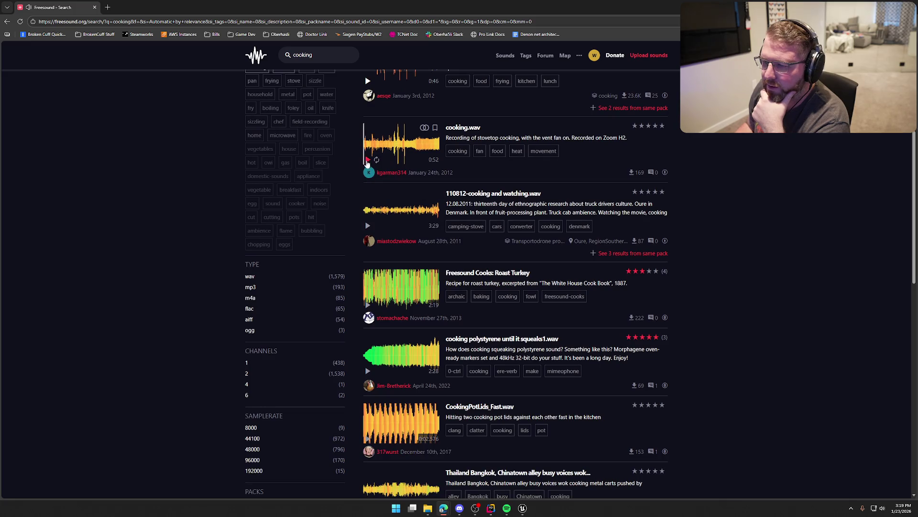
{"action": "left_click", "coordinate": [385, 149]}
{"action": "left_click", "coordinate": [368, 160]}
{"action": "scroll", "coordinate": [371, 165], "scroll_direction": "down", "scroll_amount": 2}
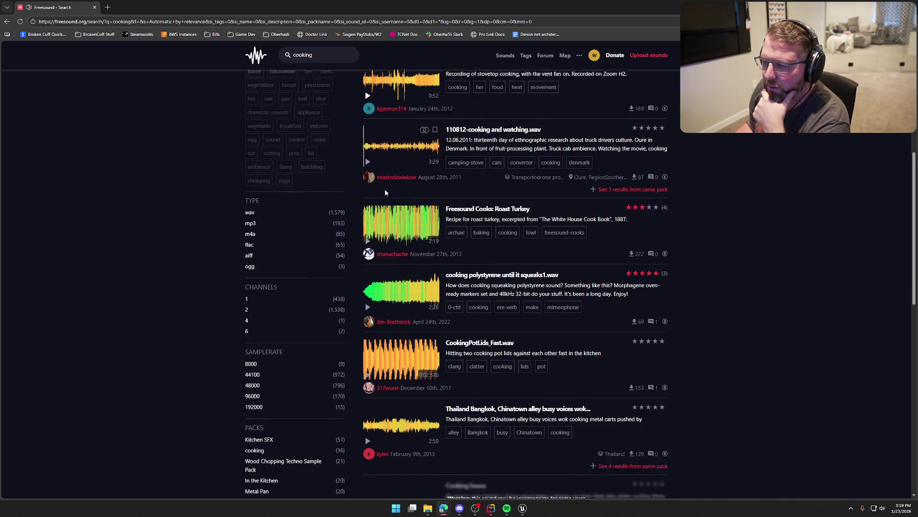
{"action": "left_click", "coordinate": [369, 156]}
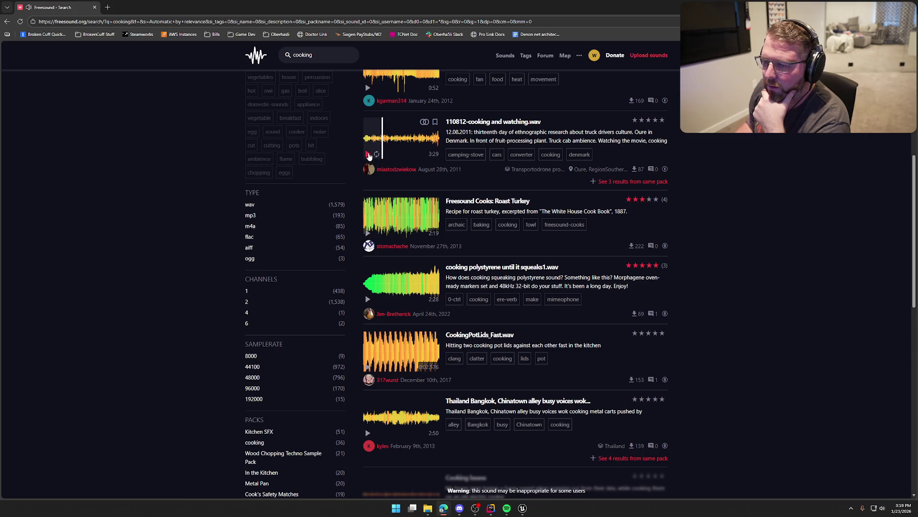
- Scroll further and play the Cook.m4a and Sizzling food 03 previews
{"action": "scroll", "coordinate": [462, 288], "scroll_direction": "down", "scroll_amount": 3}
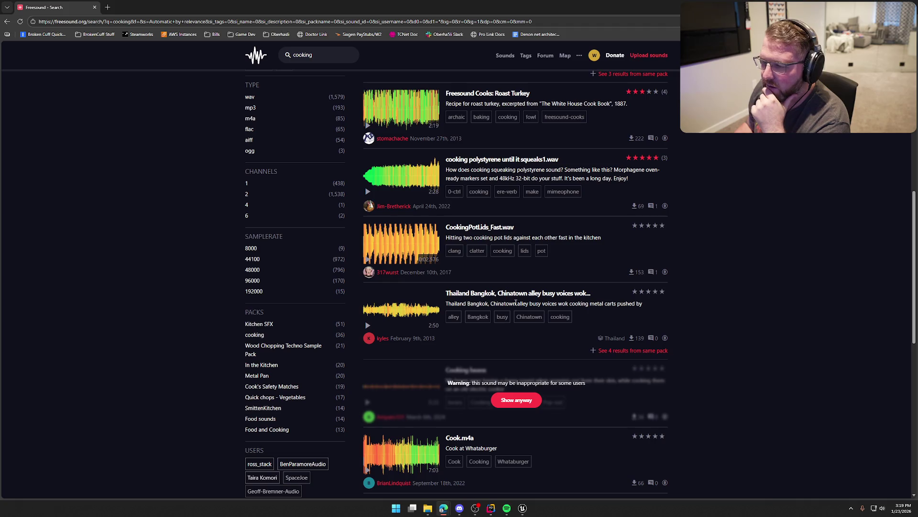
{"action": "scroll", "coordinate": [515, 301], "scroll_direction": "down", "scroll_amount": 3}
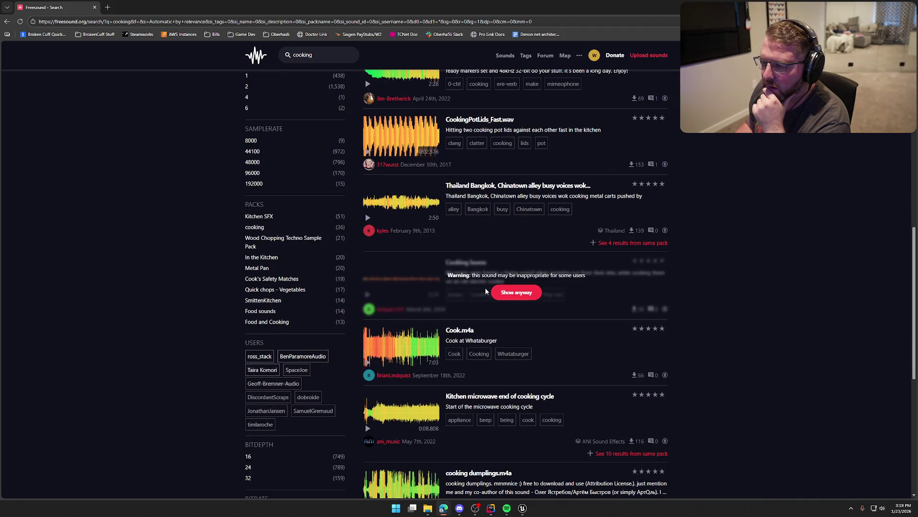
{"action": "scroll", "coordinate": [485, 287], "scroll_direction": "down", "scroll_amount": 3}
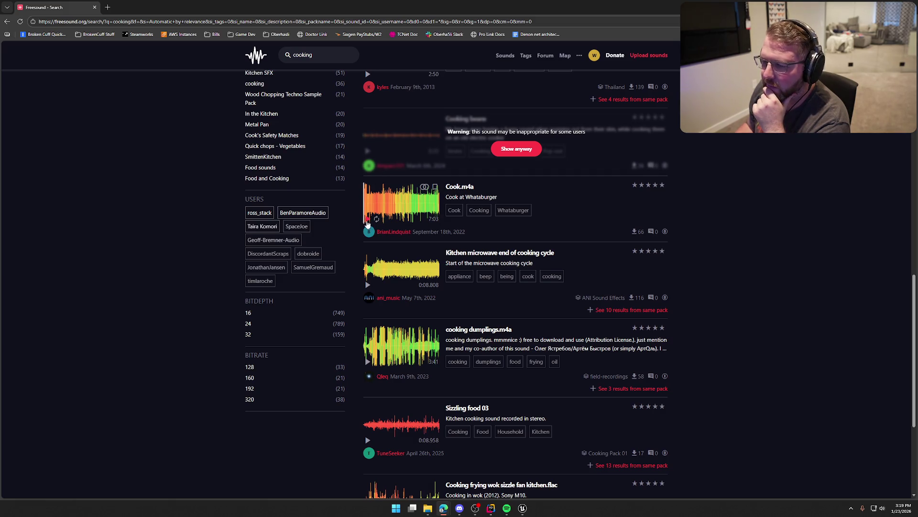
{"action": "left_click", "coordinate": [367, 220]}
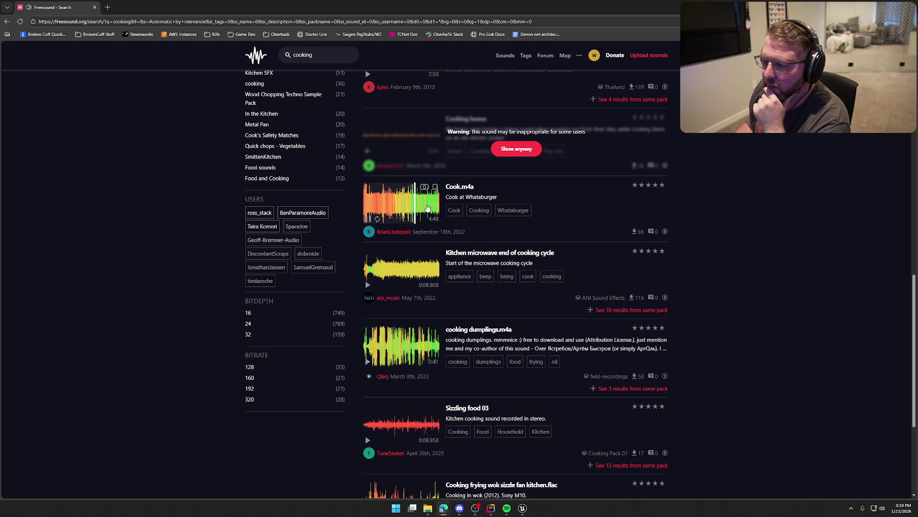
{"action": "scroll", "coordinate": [438, 306], "scroll_direction": "down", "scroll_amount": 2}
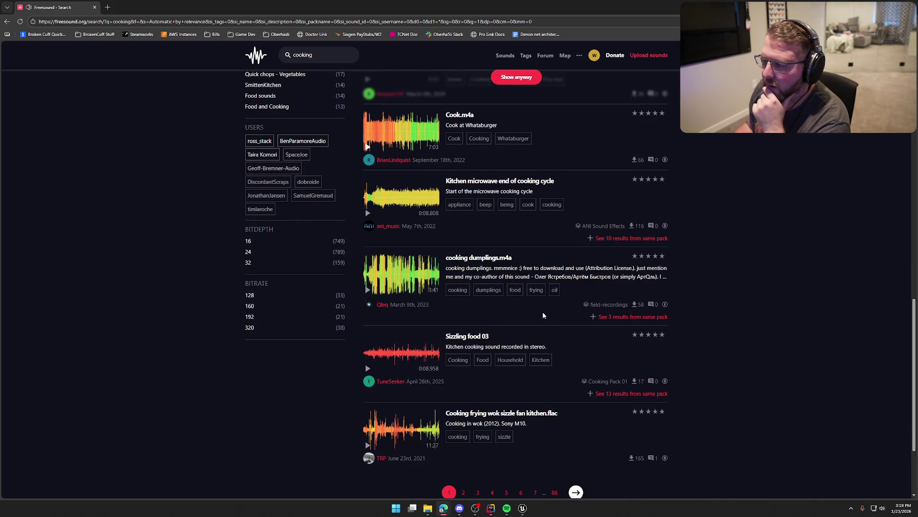
{"action": "scroll", "coordinate": [543, 311], "scroll_direction": "down", "scroll_amount": 1}
{"action": "scroll", "coordinate": [430, 311], "scroll_direction": "down", "scroll_amount": 1}
{"action": "left_click", "coordinate": [368, 248]}
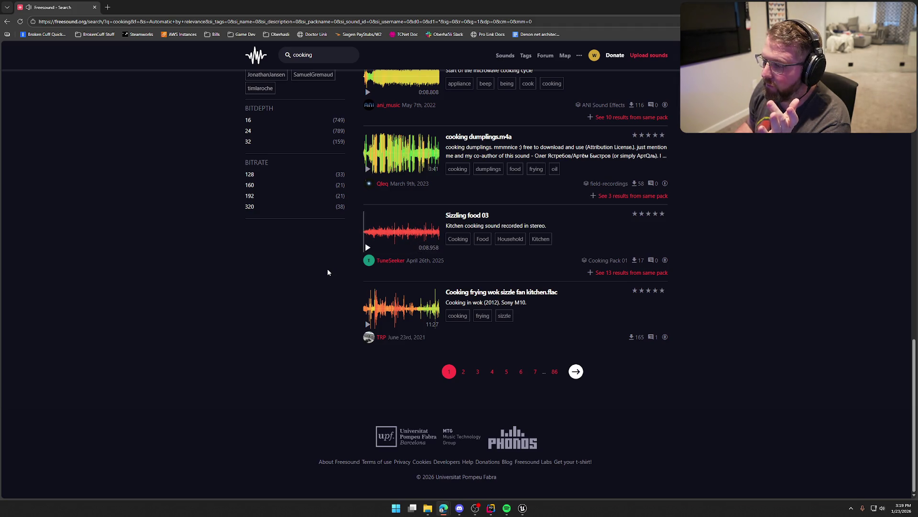
{"action": "middle_click", "coordinate": [467, 215]}
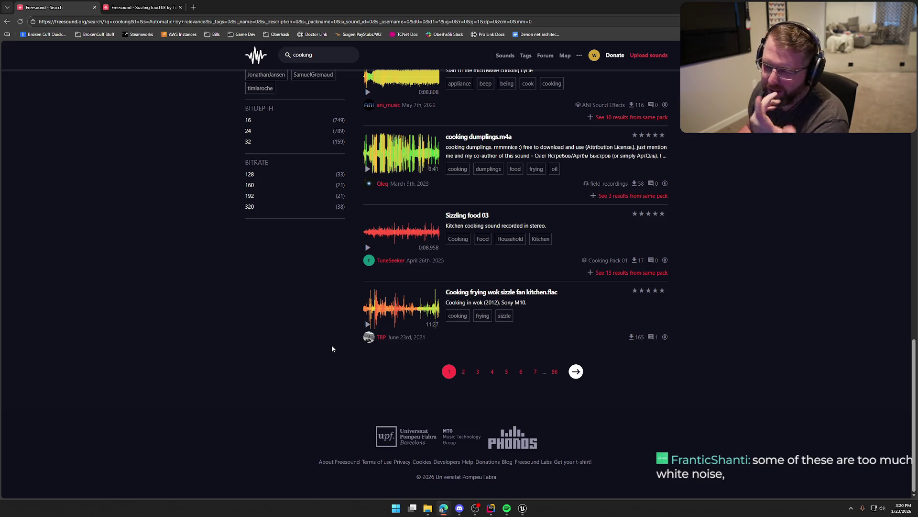
{"action": "left_click", "coordinate": [368, 325]}
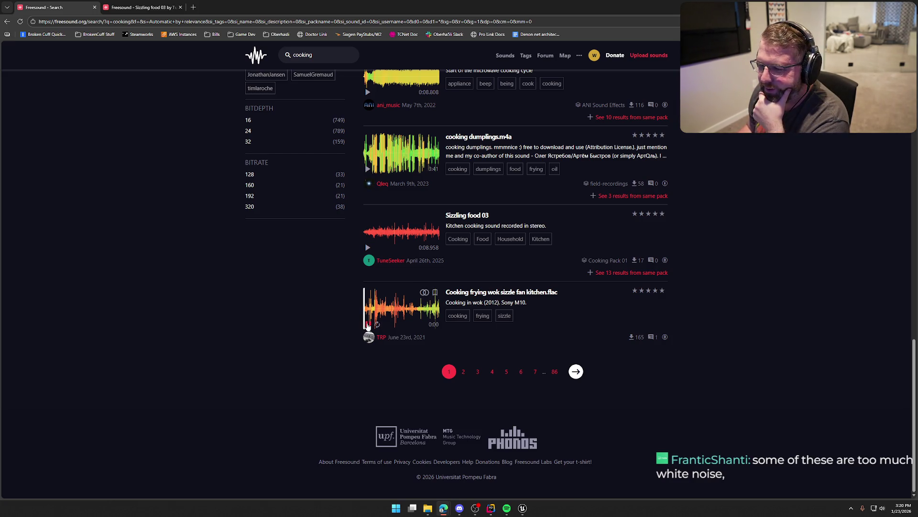
{"action": "left_click", "coordinate": [135, 13]}
{"action": "left_click", "coordinate": [386, 172]}
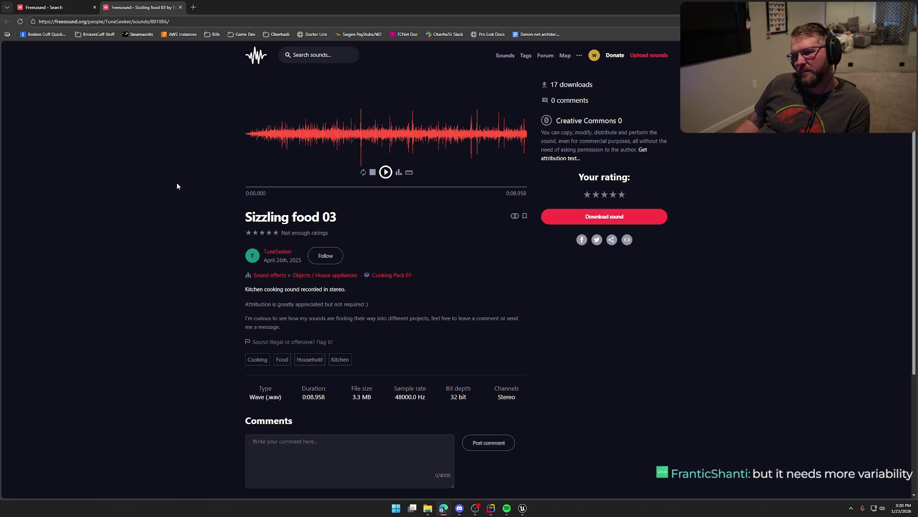
{"action": "middle_click", "coordinate": [147, 8]}
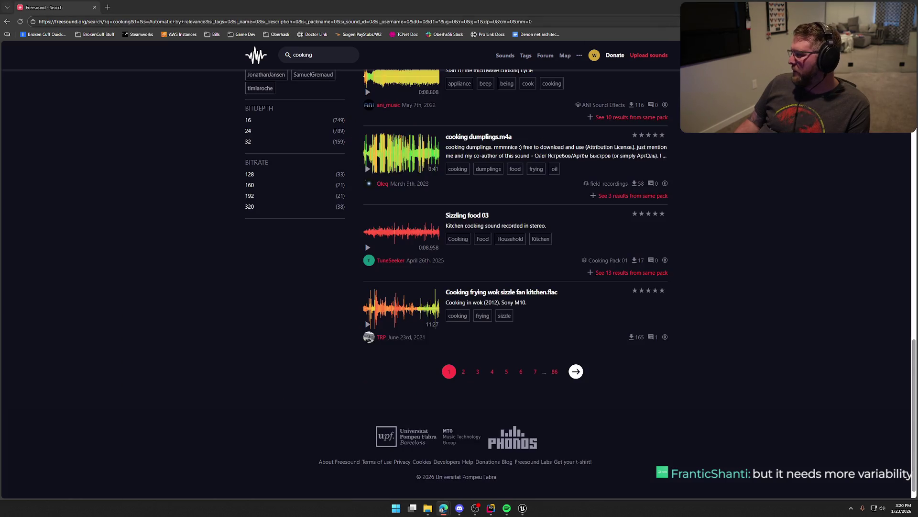
- Go to page 2 of the cooking results and play Cooking (grill), skipping ahead
{"action": "left_click", "coordinate": [576, 373]}
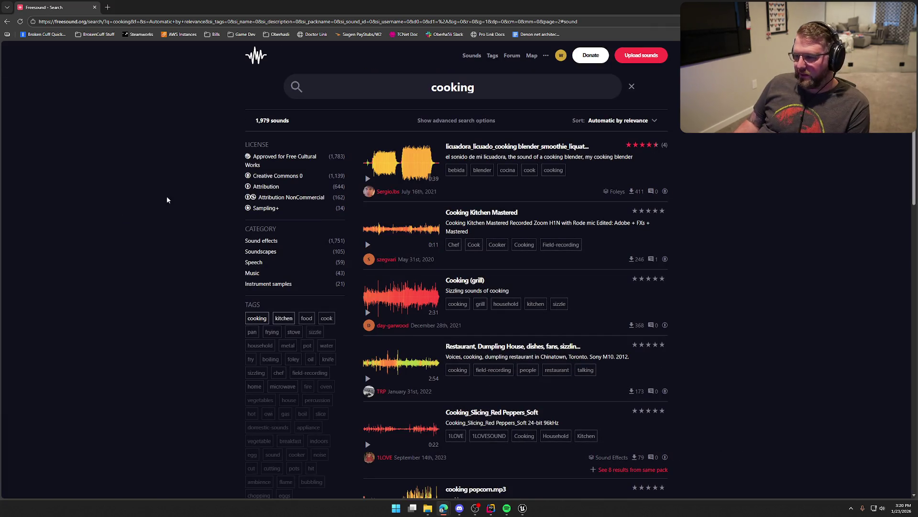
{"action": "scroll", "coordinate": [179, 213], "scroll_direction": "down", "scroll_amount": 2}
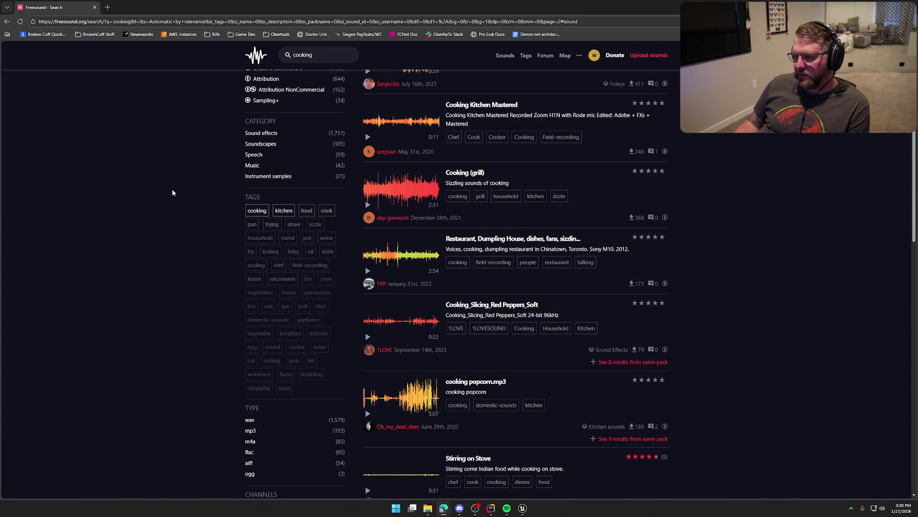
{"action": "mouse_move", "coordinate": [370, 140]}
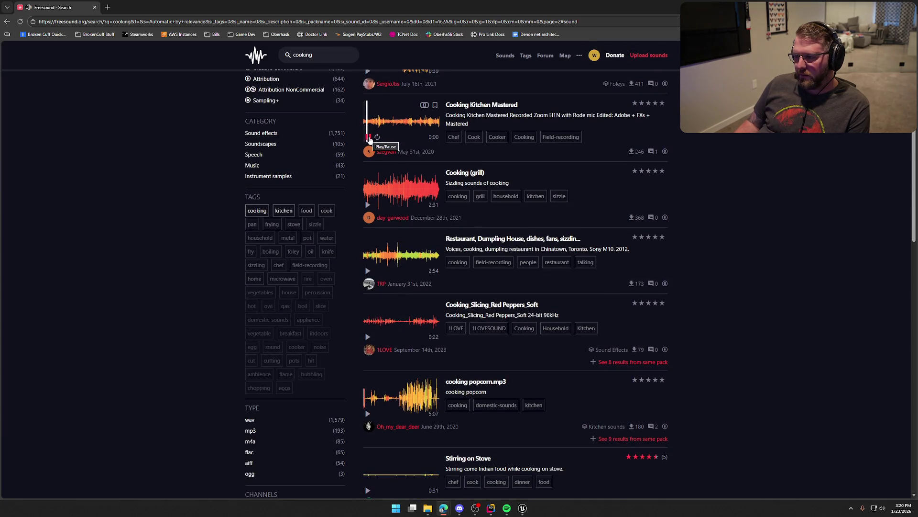
{"action": "left_click", "coordinate": [368, 204]}
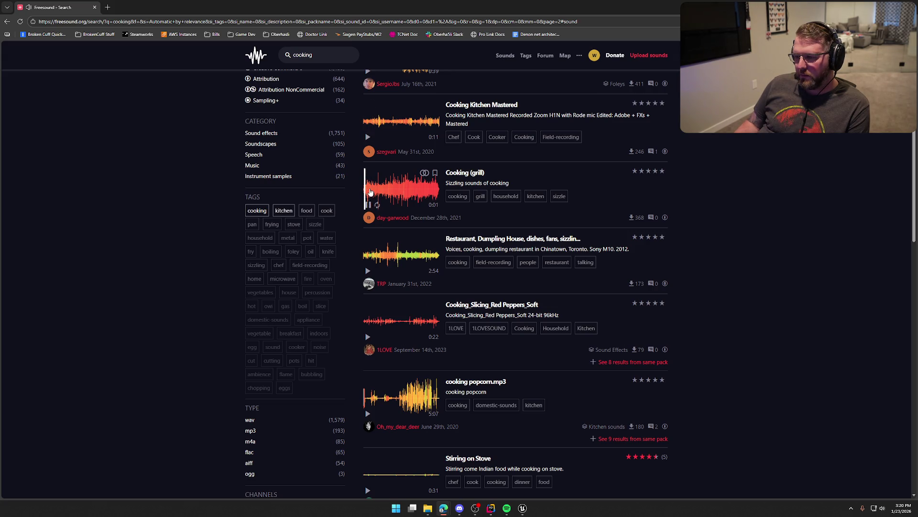
{"action": "left_click", "coordinate": [396, 191]}
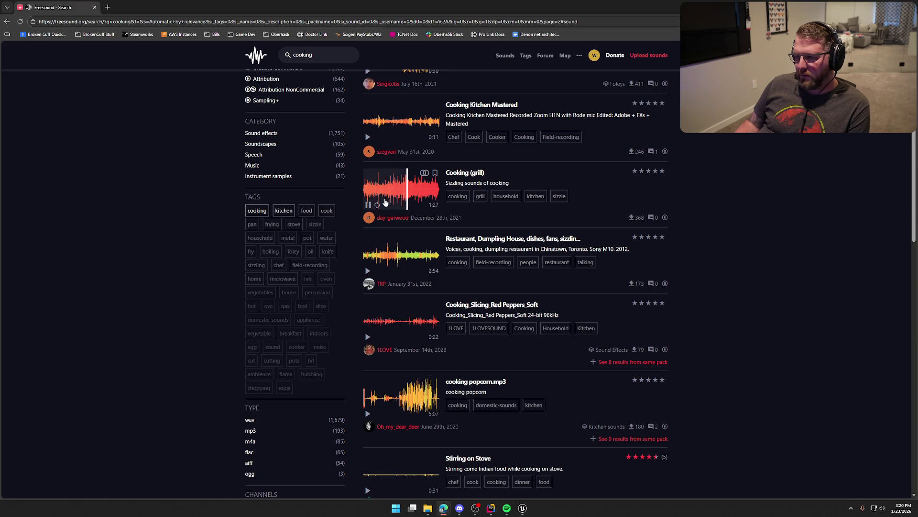
- Scroll down the rest of page 2 and start typing a new search with 'b'
{"action": "scroll", "coordinate": [242, 217], "scroll_direction": "down", "scroll_amount": 2}
{"action": "scroll", "coordinate": [152, 211], "scroll_direction": "down", "scroll_amount": 3}
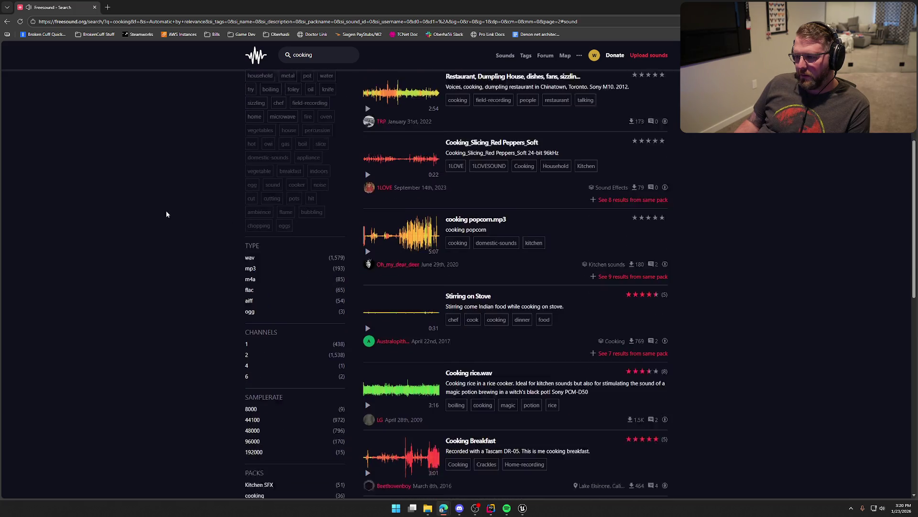
{"action": "scroll", "coordinate": [187, 212], "scroll_direction": "down", "scroll_amount": 2}
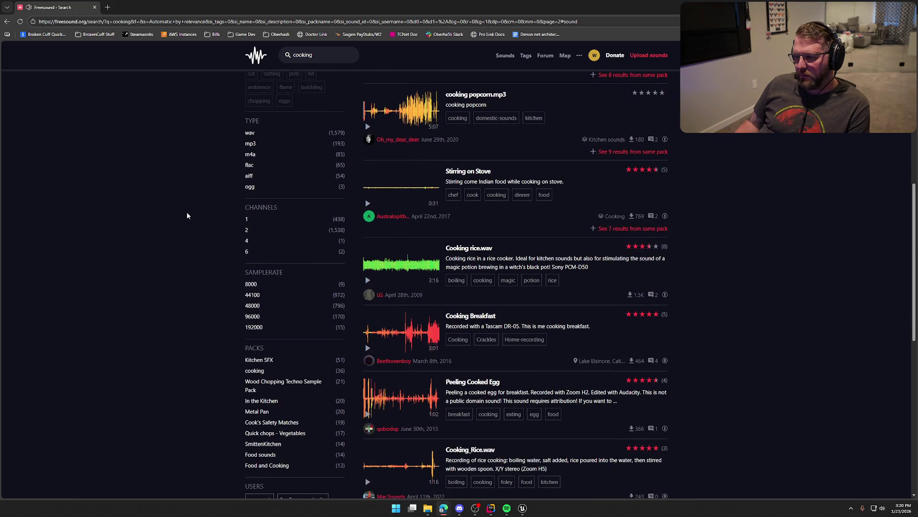
{"action": "scroll", "coordinate": [187, 216], "scroll_direction": "down", "scroll_amount": 2}
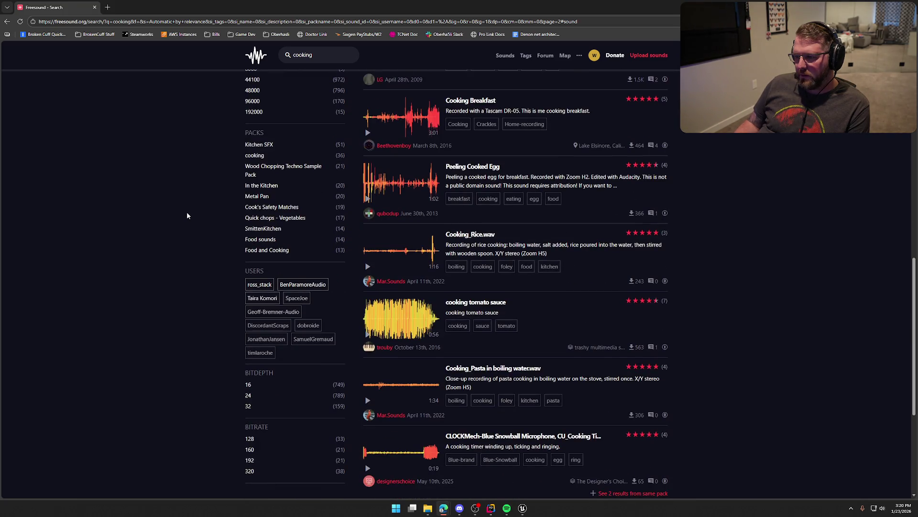
{"action": "scroll", "coordinate": [187, 216], "scroll_direction": "down", "scroll_amount": 5}
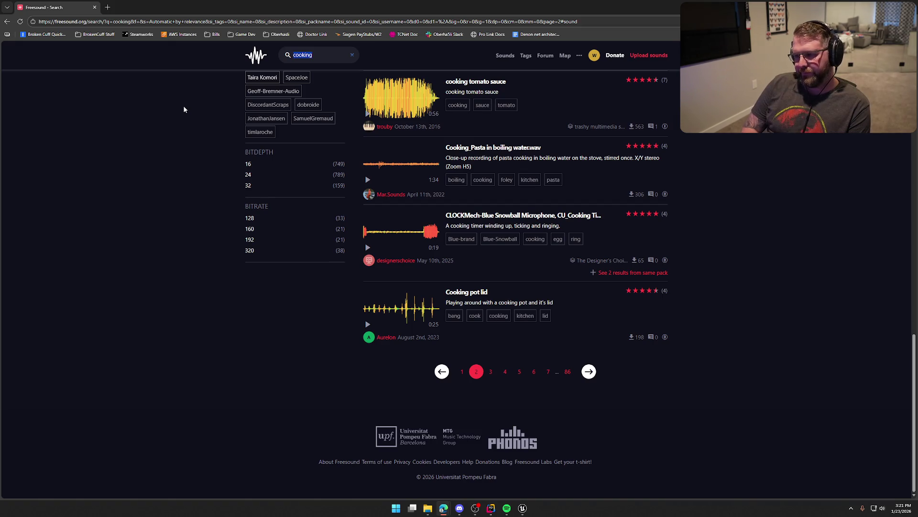
{"action": "type", "text": "bacon"}
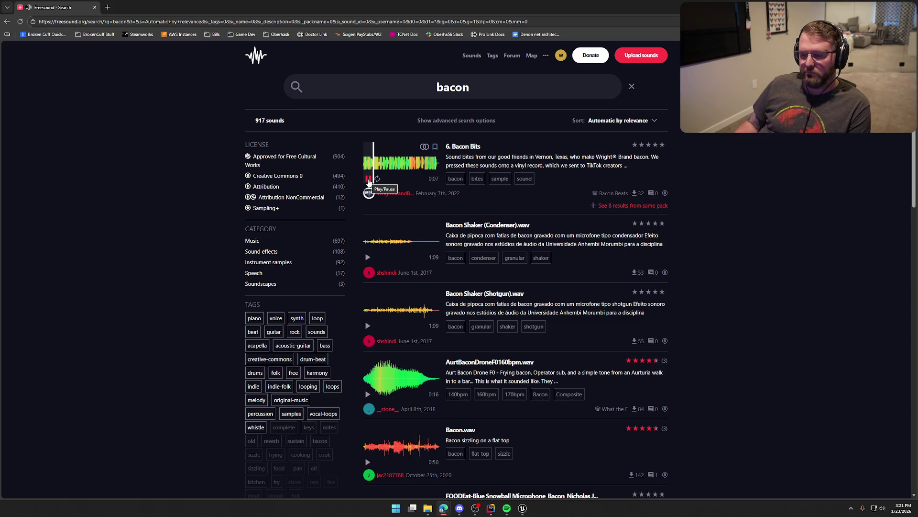
- Scroll the bacon results, preview Bacon.wav, then play the Bacon frying recording
{"action": "scroll", "coordinate": [430, 215], "scroll_direction": "down", "scroll_amount": 2}
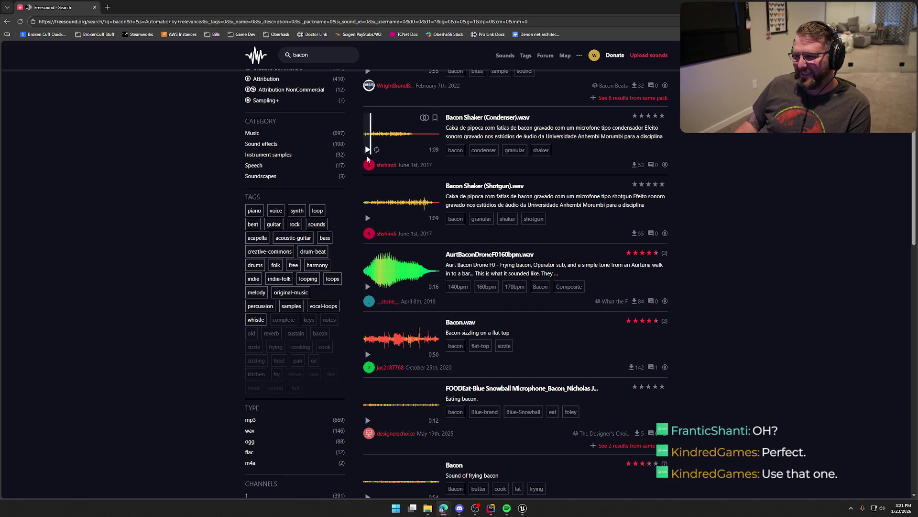
{"action": "scroll", "coordinate": [368, 159], "scroll_direction": "down", "scroll_amount": 1}
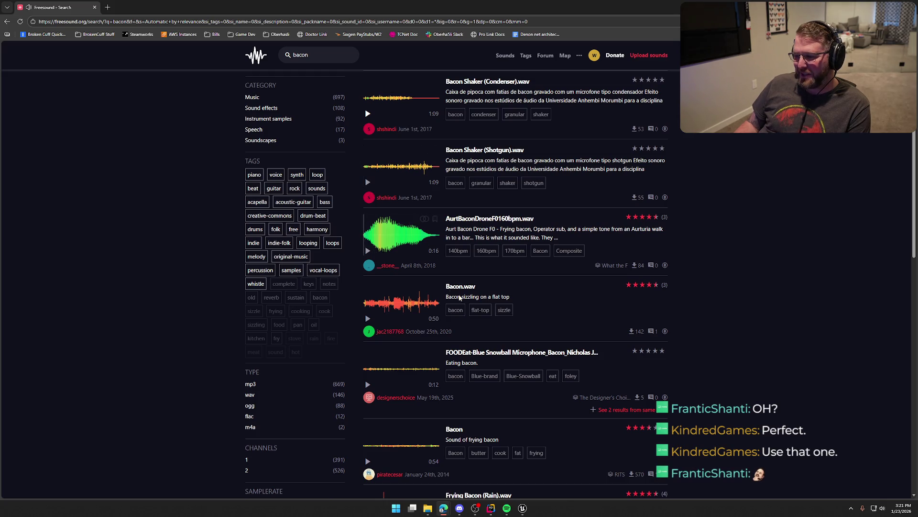
{"action": "scroll", "coordinate": [402, 287], "scroll_direction": "down", "scroll_amount": 1}
{"action": "left_click", "coordinate": [368, 247]}
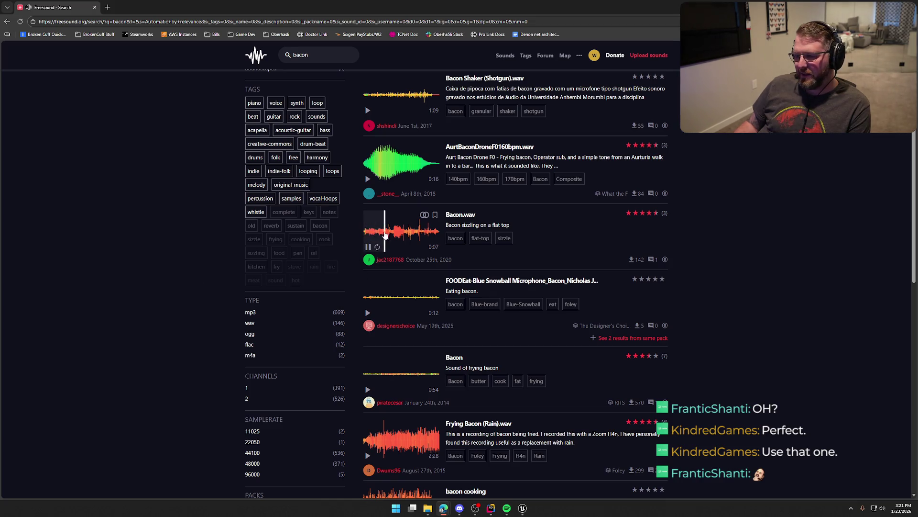
{"action": "left_click", "coordinate": [368, 246]}
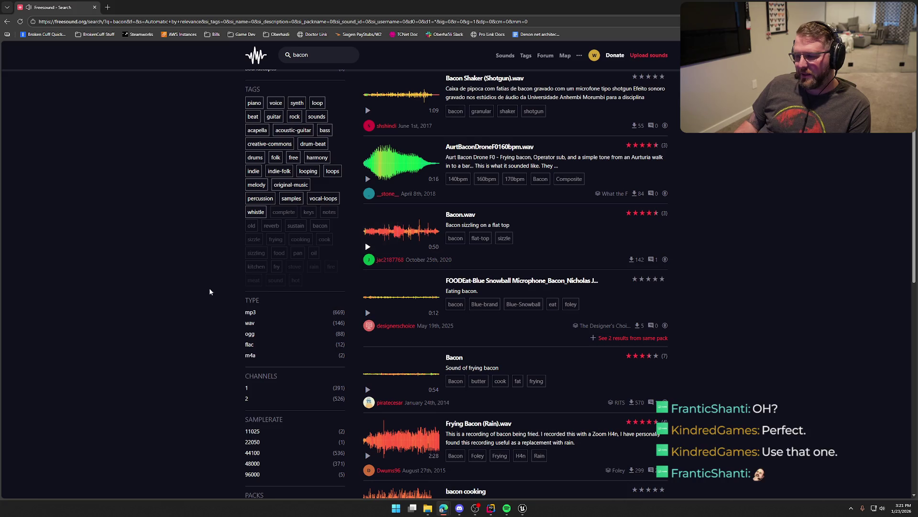
{"action": "scroll", "coordinate": [175, 359], "scroll_direction": "down", "scroll_amount": 2}
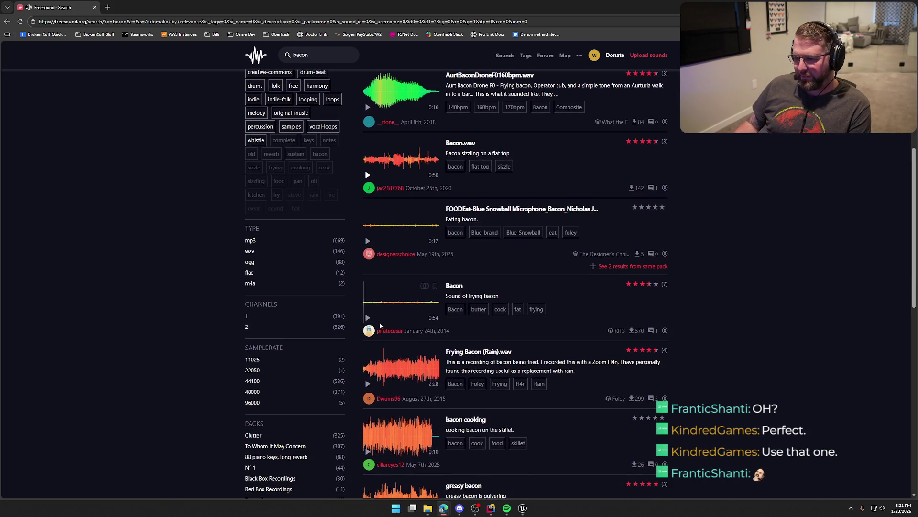
{"action": "left_click", "coordinate": [368, 319]}
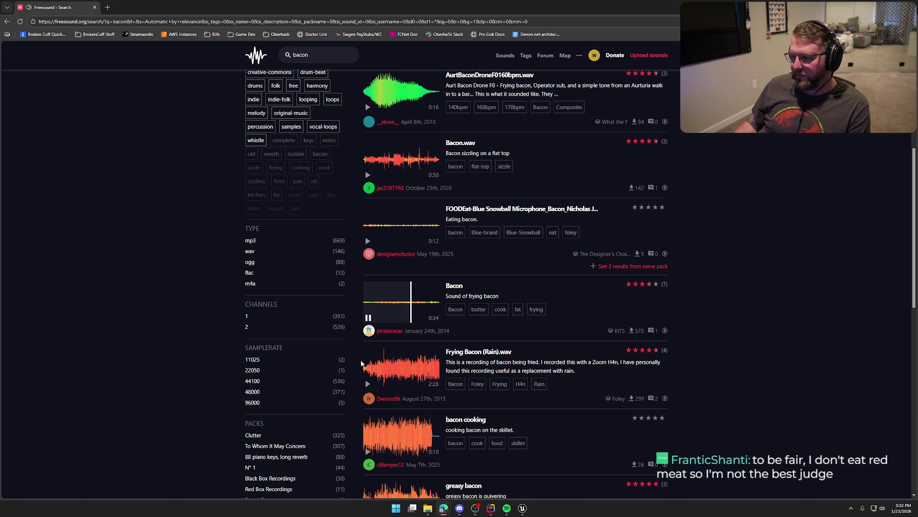
- Preview the FOODEat bacon-eating clip and Frying Bacon (Rain).wav
{"action": "left_click", "coordinate": [367, 241]}
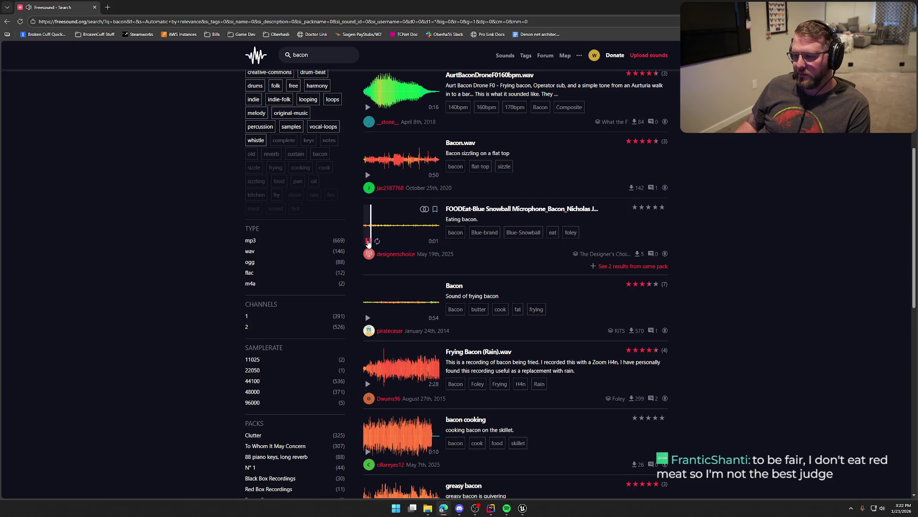
{"action": "scroll", "coordinate": [176, 312], "scroll_direction": "down", "scroll_amount": 3}
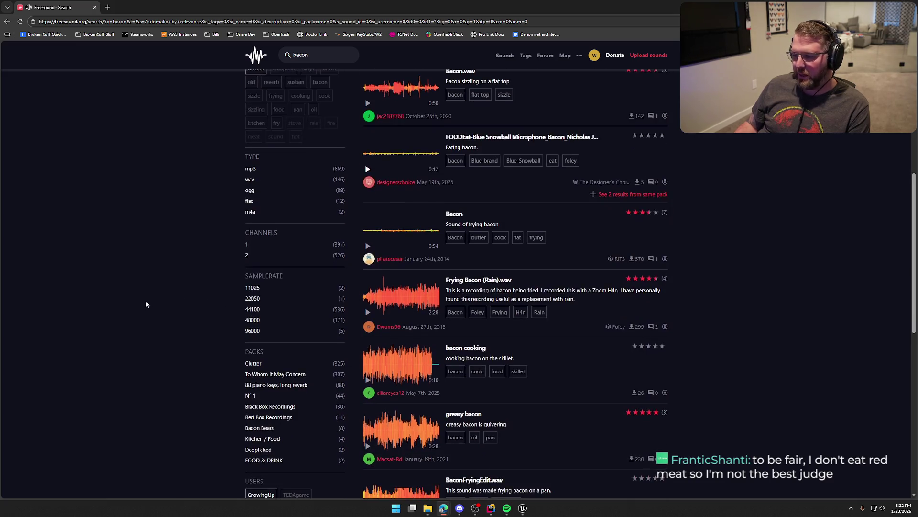
{"action": "left_click", "coordinate": [368, 241]}
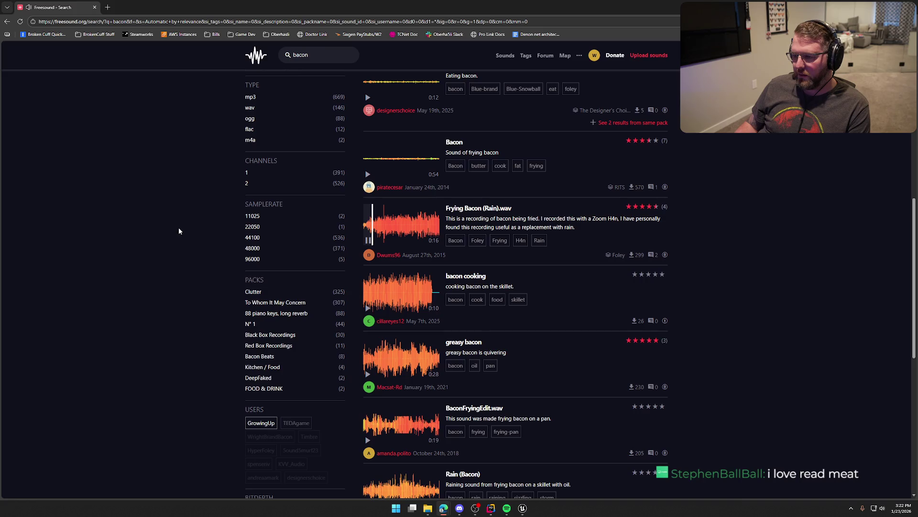
{"action": "left_click", "coordinate": [393, 242]}
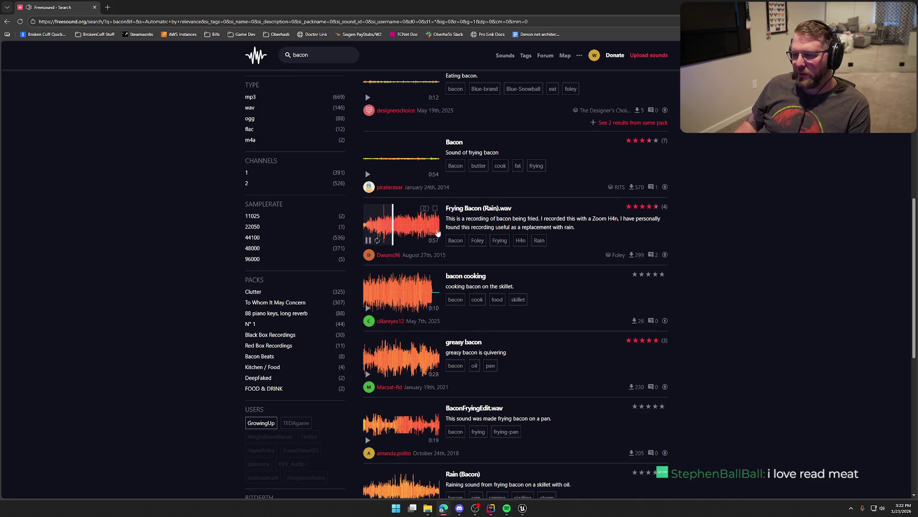
{"action": "left_click", "coordinate": [367, 241]}
- Preview Rain (Bacon) from mid-clip and the BACON frying sizzling recording
{"action": "scroll", "coordinate": [195, 249], "scroll_direction": "down", "scroll_amount": 2}
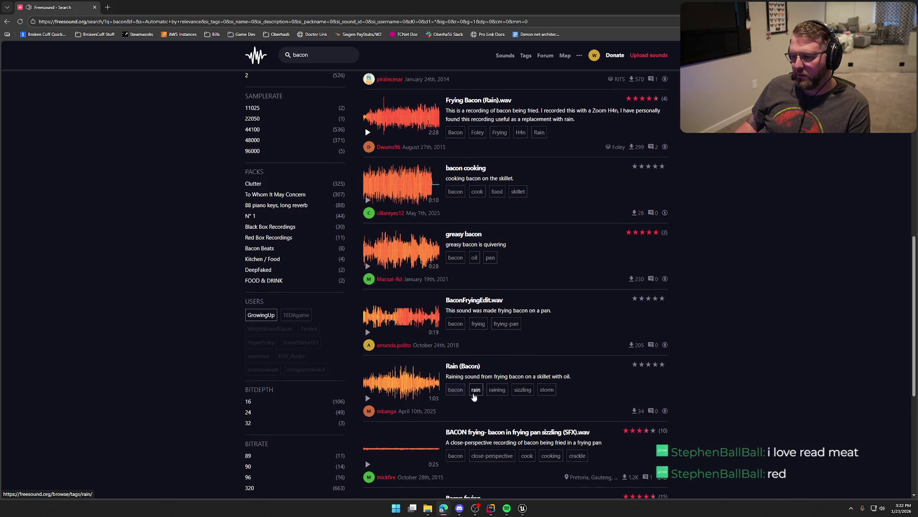
{"action": "scroll", "coordinate": [479, 395], "scroll_direction": "down", "scroll_amount": 2}
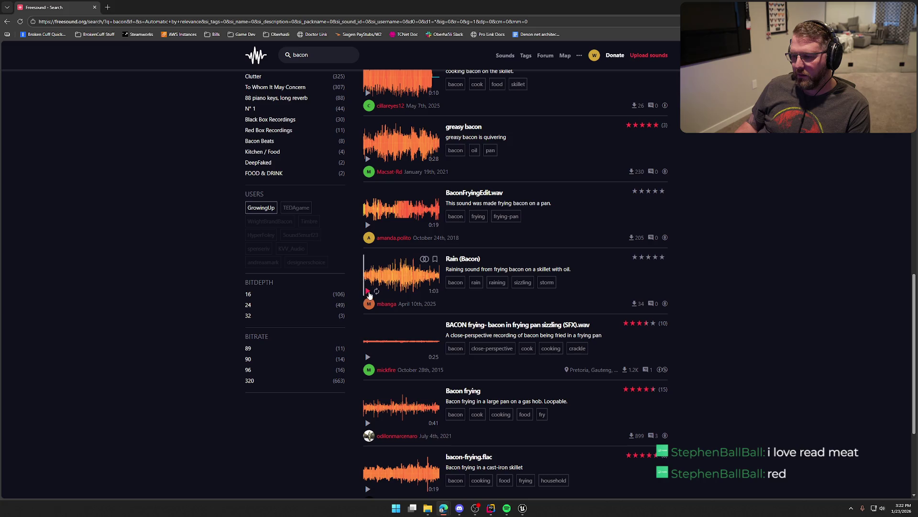
{"action": "left_click", "coordinate": [374, 280]}
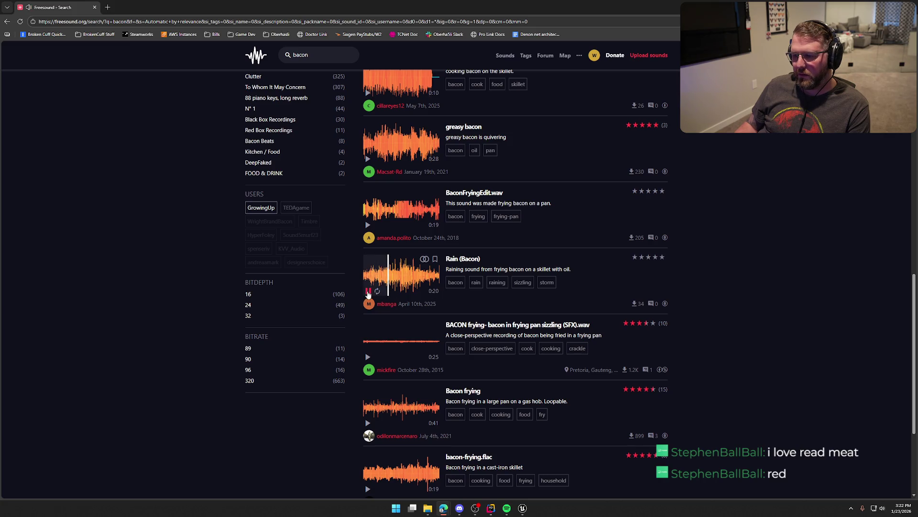
{"action": "left_click", "coordinate": [368, 293]}
{"action": "scroll", "coordinate": [195, 281], "scroll_direction": "down", "scroll_amount": 2}
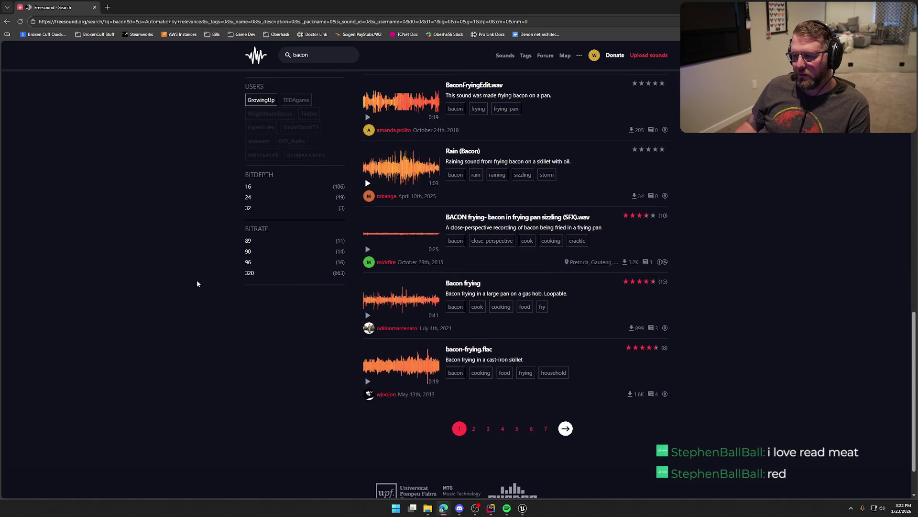
{"action": "left_click", "coordinate": [367, 248]}
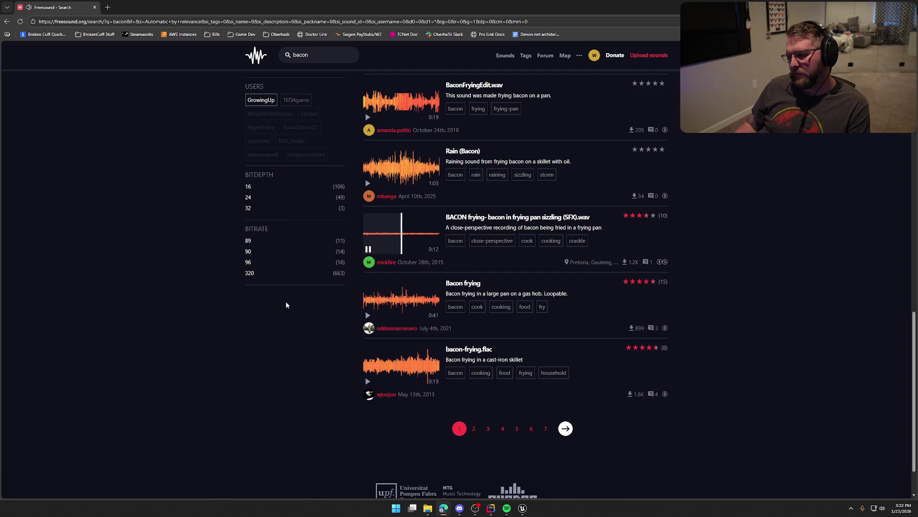
- Scroll back up the bacon results and switch back to the Unreal Editor
{"action": "scroll", "coordinate": [286, 305], "scroll_direction": "down", "scroll_amount": 1}
{"action": "scroll", "coordinate": [283, 312], "scroll_direction": "up", "scroll_amount": 3}
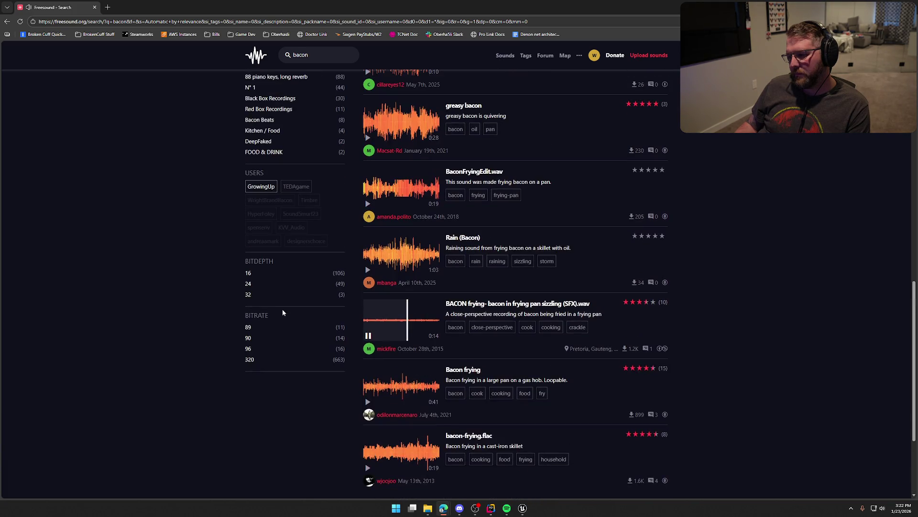
{"action": "scroll", "coordinate": [163, 304], "scroll_direction": "up", "scroll_amount": 4}
{"action": "scroll", "coordinate": [164, 300], "scroll_direction": "up", "scroll_amount": 4}
{"action": "key", "text": "alt+Tab"}
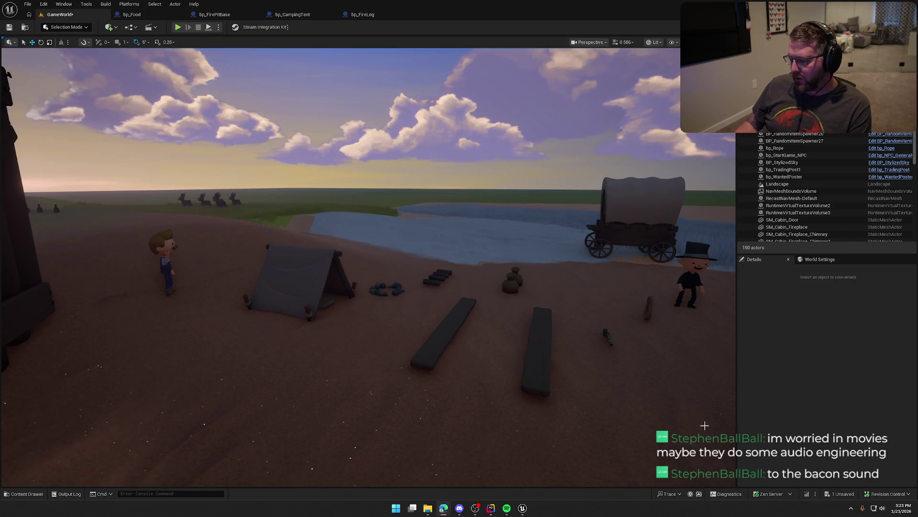
- Search Windows for 'audacity' and launch the Audacity app
{"action": "key", "text": "super"}
{"action": "type", "text": "audacity"}
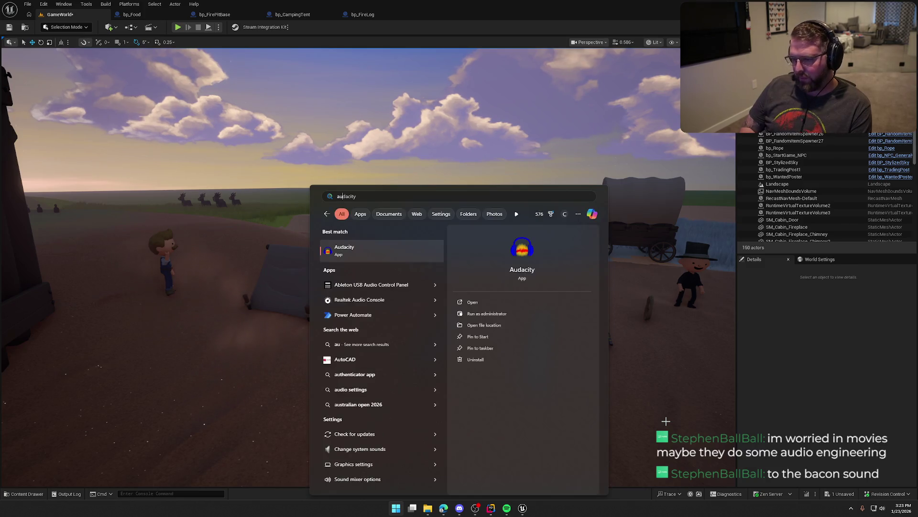
{"action": "key", "text": "Return"}
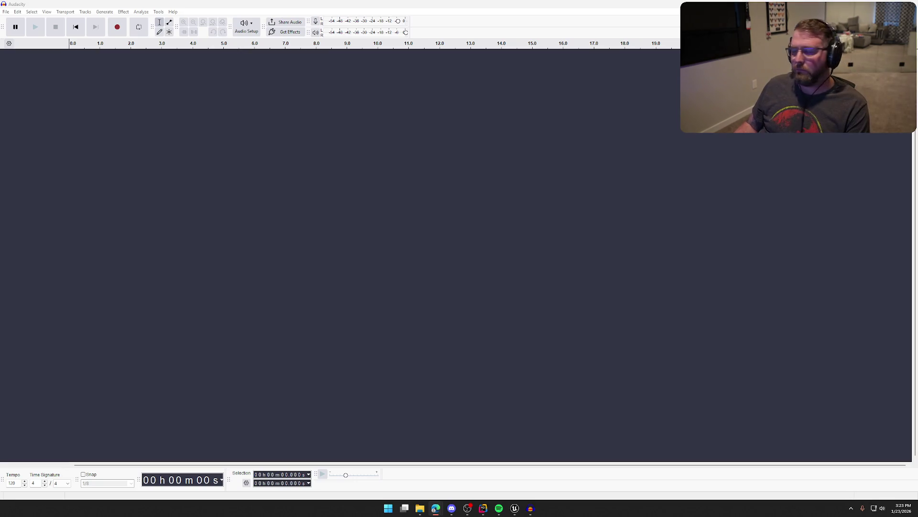
- Import the MeatCooking recording into Audacity and play it from the start
{"action": "mouse_move", "coordinate": [913, 334]}
{"action": "left_mouse_down"}
{"action": "mouse_move", "coordinate": [285, 308]}
{"action": "mouse_move", "coordinate": [126, 288]}
{"action": "left_mouse_up"}
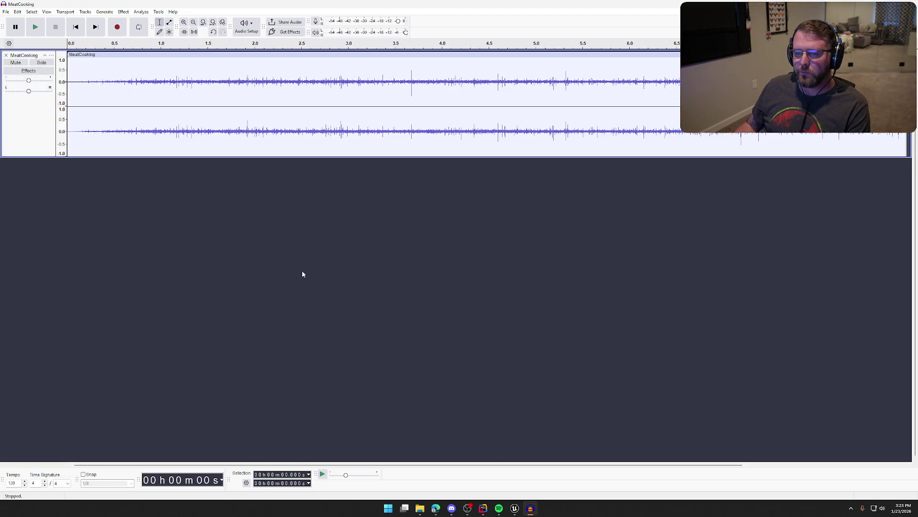
{"action": "key", "text": "space"}
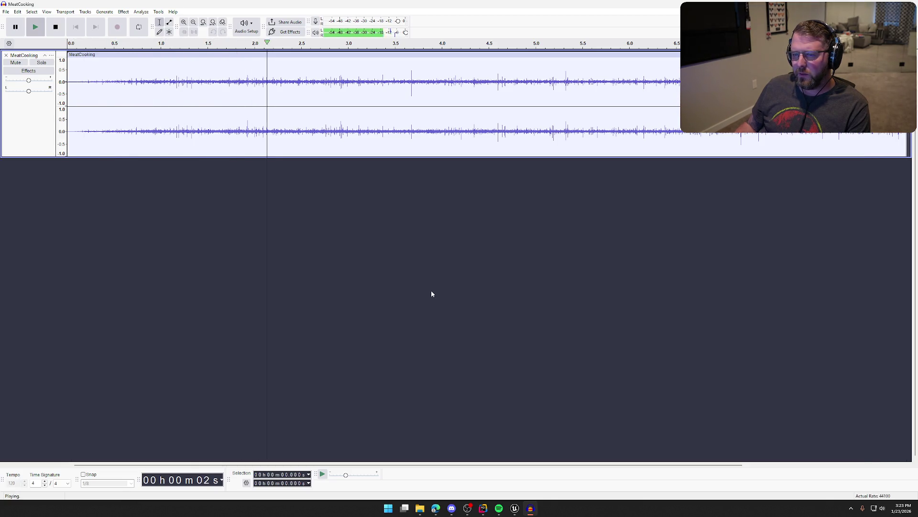
{"action": "left_click", "coordinate": [137, 29]}
{"action": "left_click", "coordinate": [138, 29]}
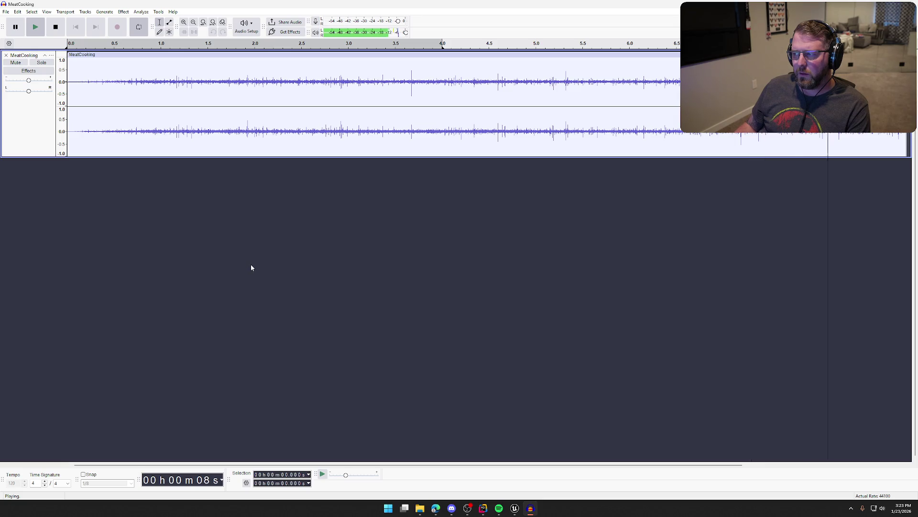
{"action": "key", "text": "space"}
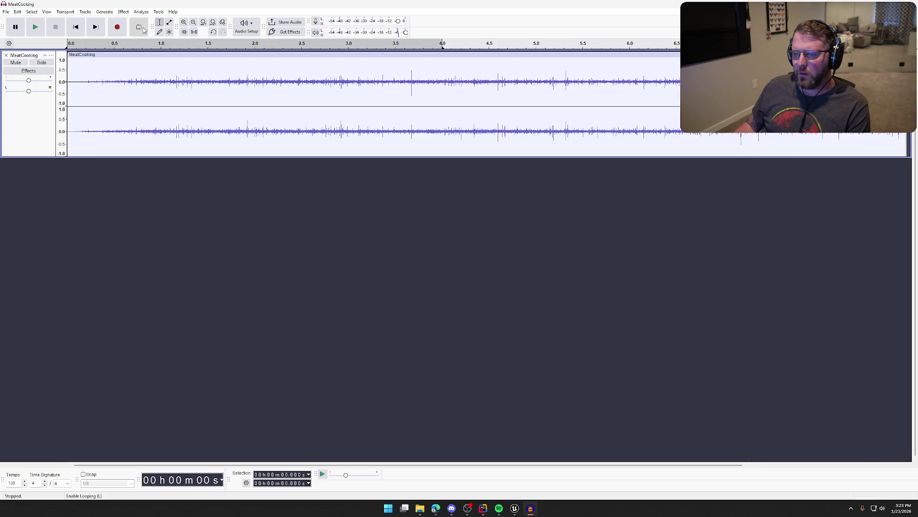
- Select the whole MeatCooking clip, enable Loop, and listen to it play looped
{"action": "left_click", "coordinate": [139, 26]}
{"action": "double_click", "coordinate": [153, 123]}
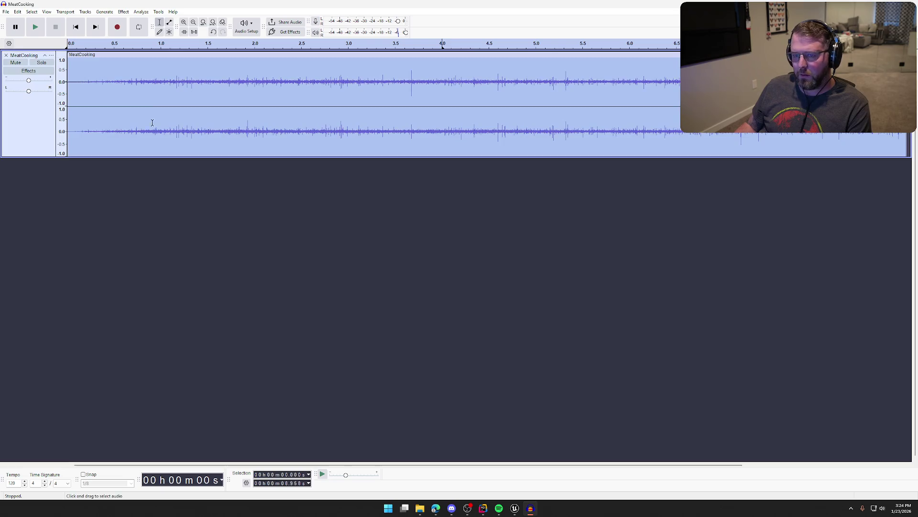
{"action": "left_click", "coordinate": [139, 32]}
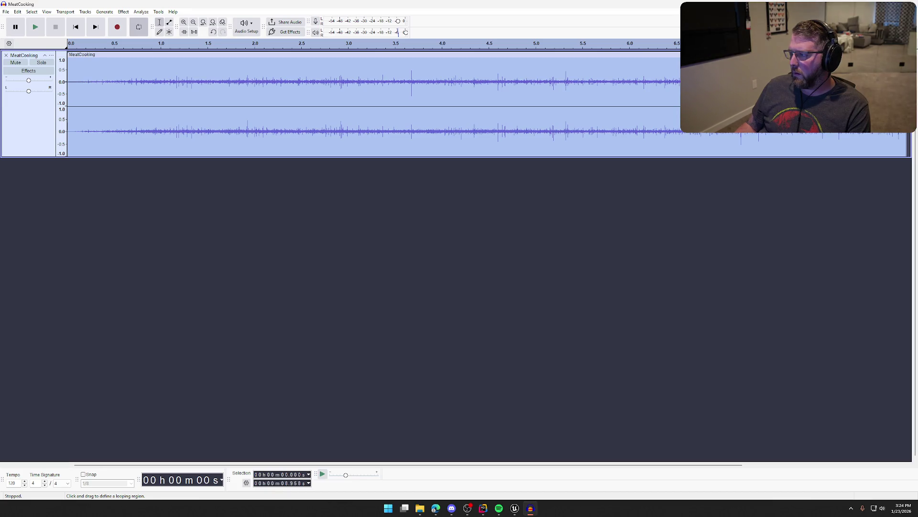
{"action": "left_click", "coordinate": [844, 234]}
{"action": "key", "text": "space"}
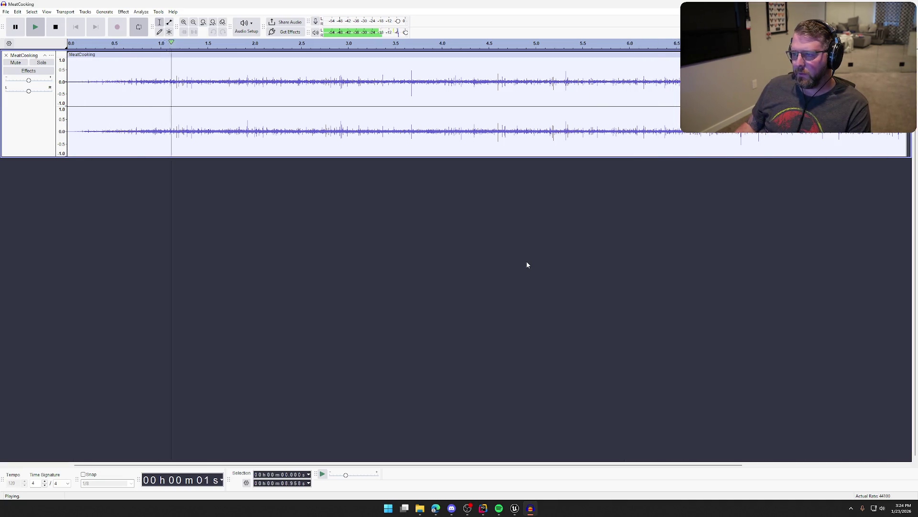
{"action": "left_click", "coordinate": [55, 28]}
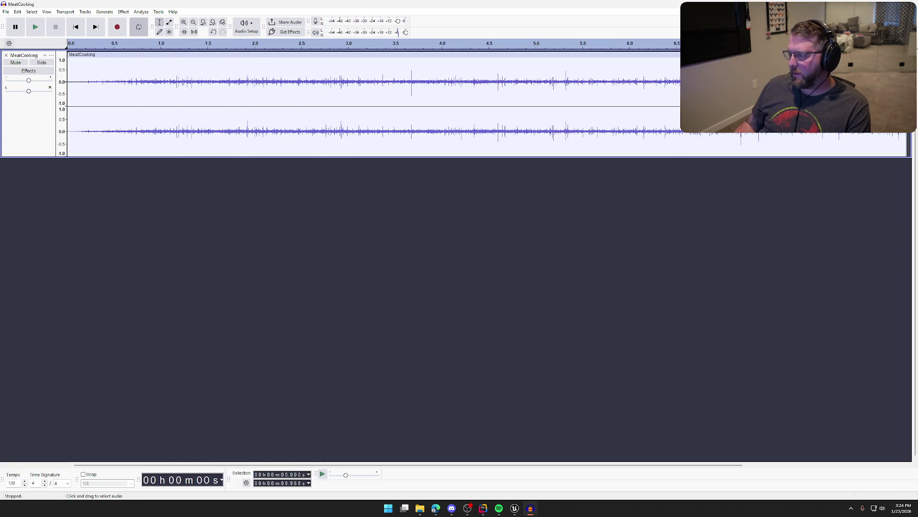
- Apply Effect > Fading > Fade Out to the track's last half second
{"action": "left_click_drag", "start_coordinate": [907, 144], "coordinate": [852, 143]}
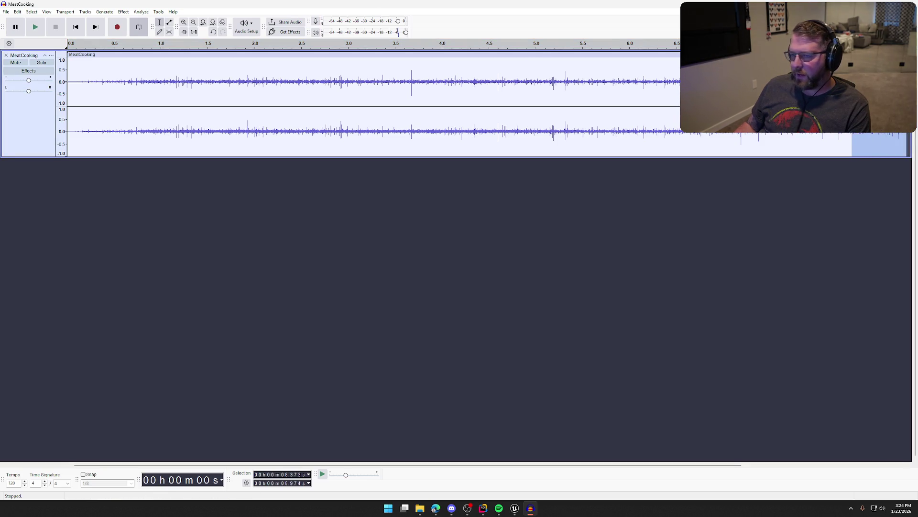
{"action": "left_click", "coordinate": [124, 12]}
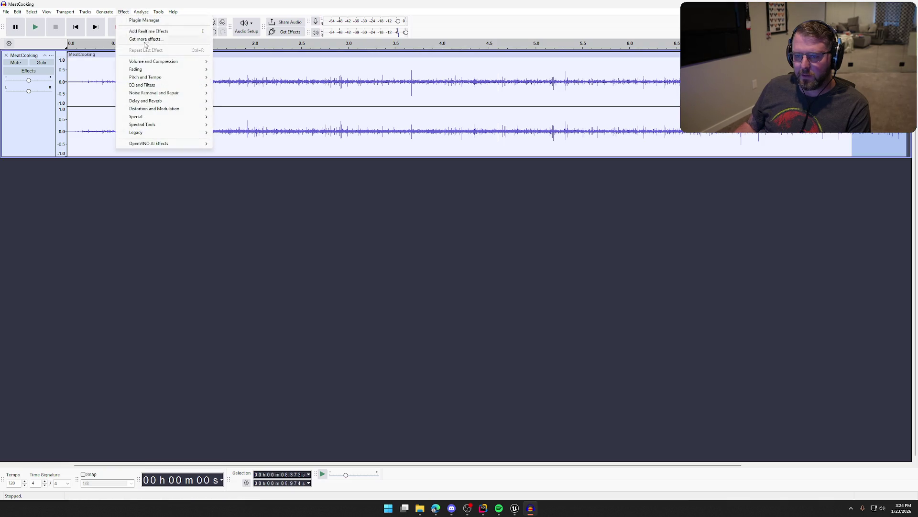
{"action": "mouse_move", "coordinate": [169, 86]}
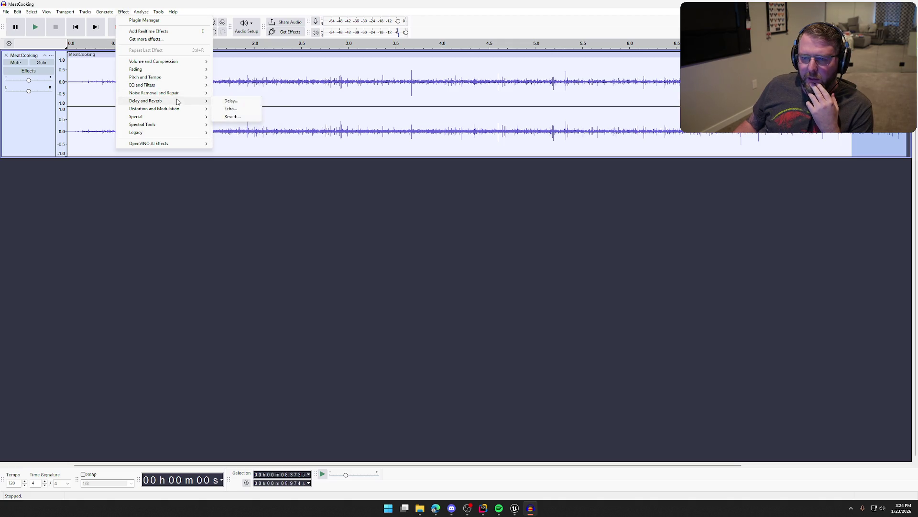
{"action": "mouse_move", "coordinate": [205, 71]}
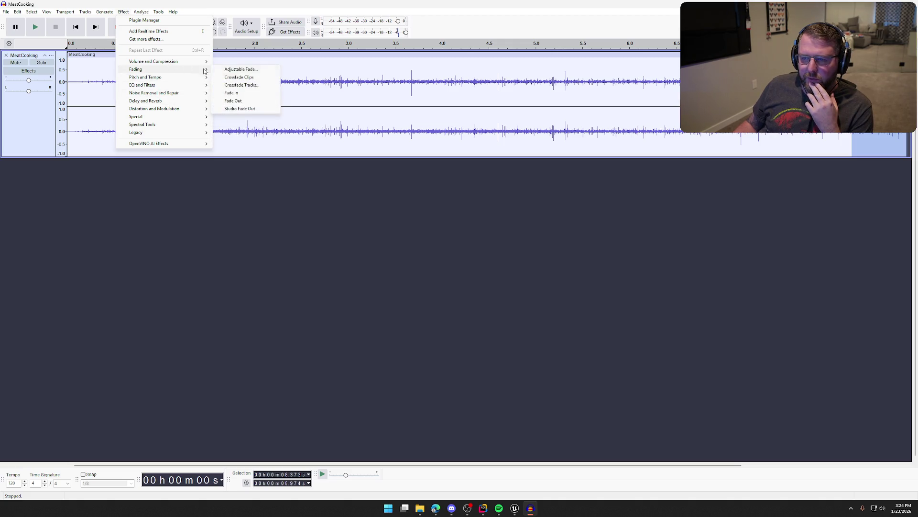
{"action": "left_click", "coordinate": [249, 102]}
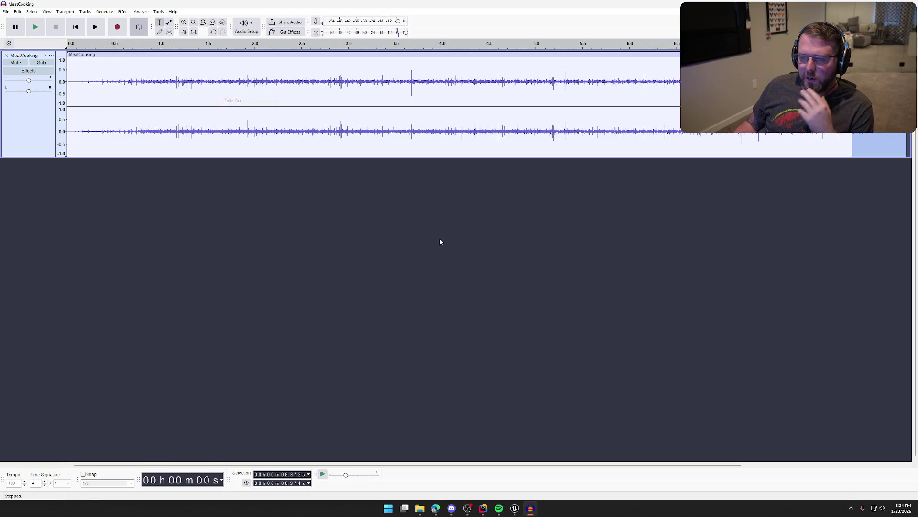
- Play the MeatCooking track back to hear the faded ending
{"action": "left_click", "coordinate": [523, 264]}
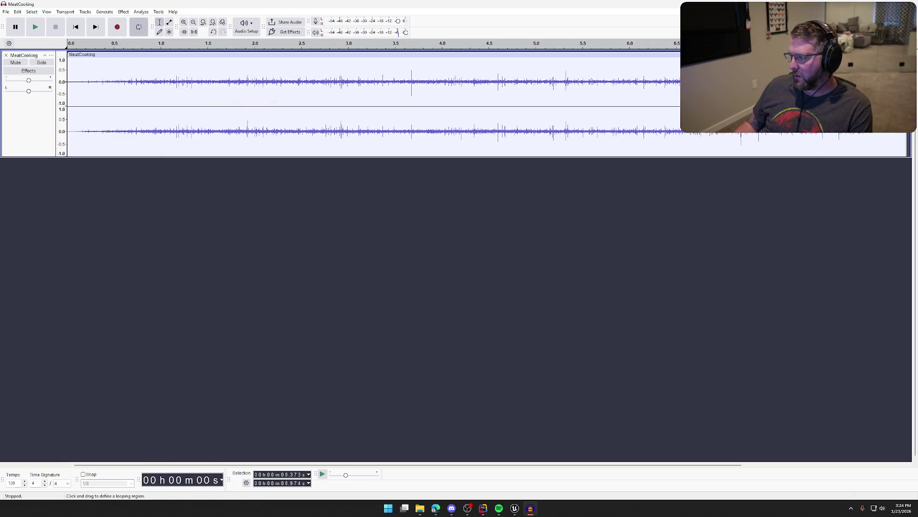
{"action": "key", "text": "space"}
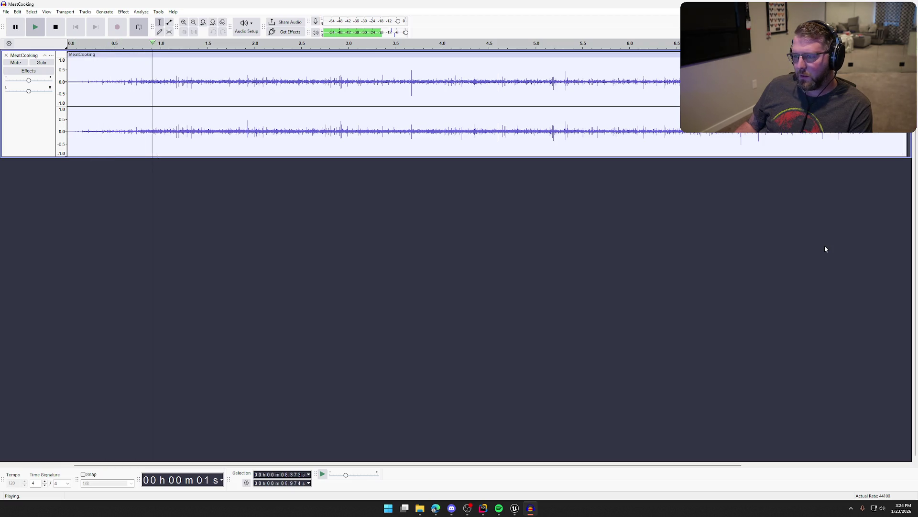
{"action": "key", "text": "space"}
{"action": "key", "text": "ctrl+a"}
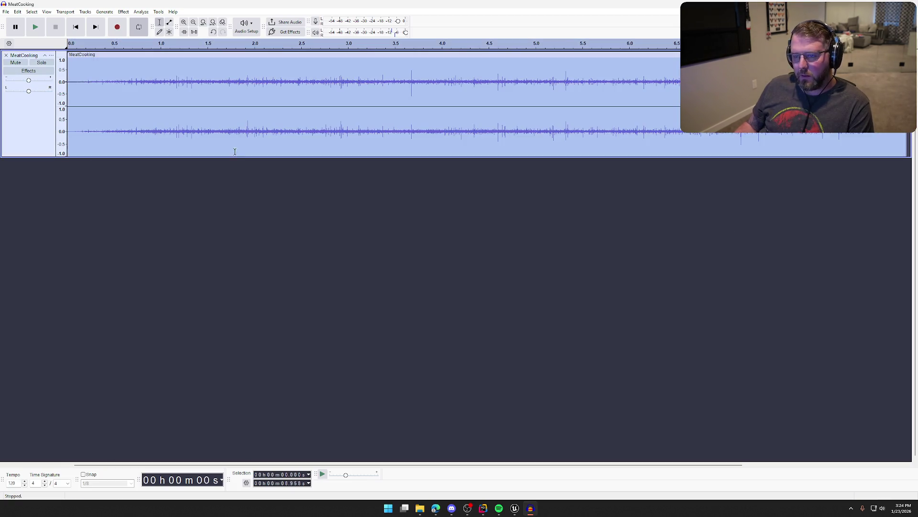
{"action": "left_click", "coordinate": [120, 12]}
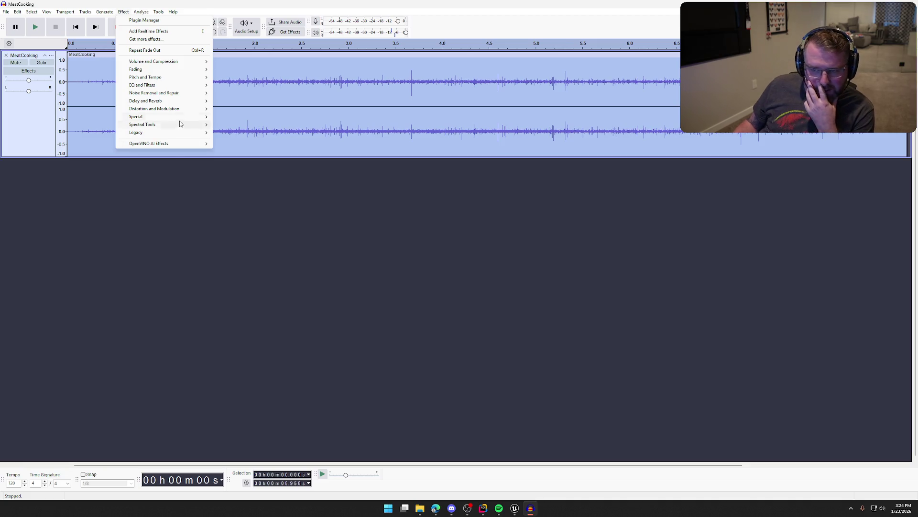
{"action": "mouse_move", "coordinate": [185, 112]}
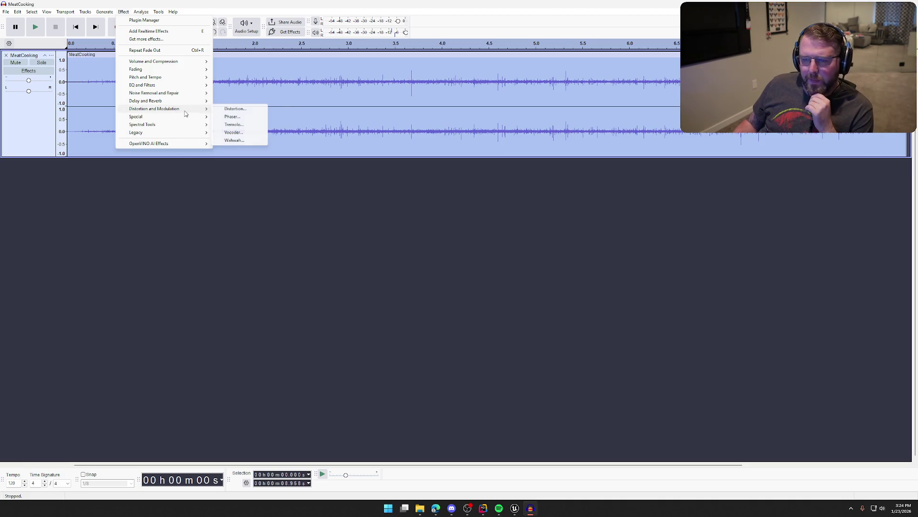
{"action": "left_click", "coordinate": [250, 119]}
{"action": "left_click", "coordinate": [406, 301]}
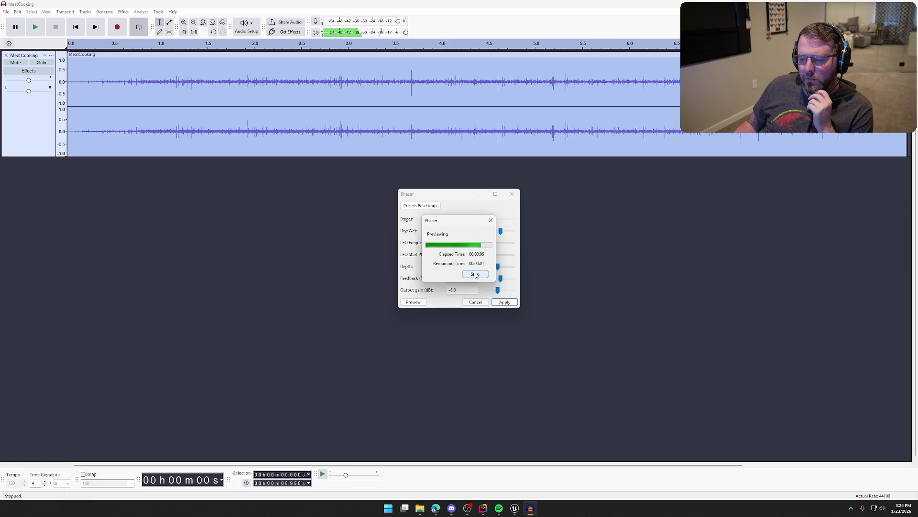
{"action": "left_click", "coordinate": [475, 302]}
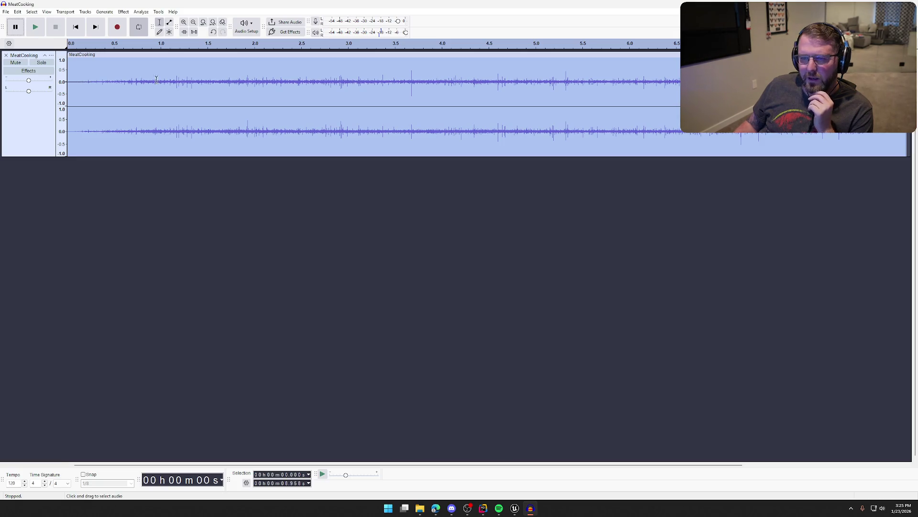
{"action": "left_click", "coordinate": [123, 12]}
{"action": "mouse_move", "coordinate": [183, 111]}
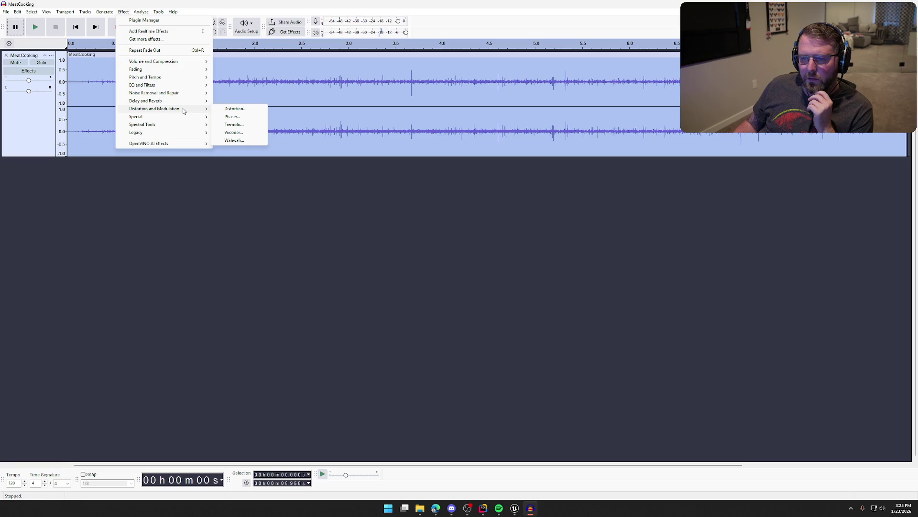
{"action": "left_click", "coordinate": [233, 141]}
{"action": "left_click", "coordinate": [408, 297]}
{"action": "key", "text": "Escape"}
{"action": "key", "text": "Escape"}
{"action": "left_click", "coordinate": [124, 12]}
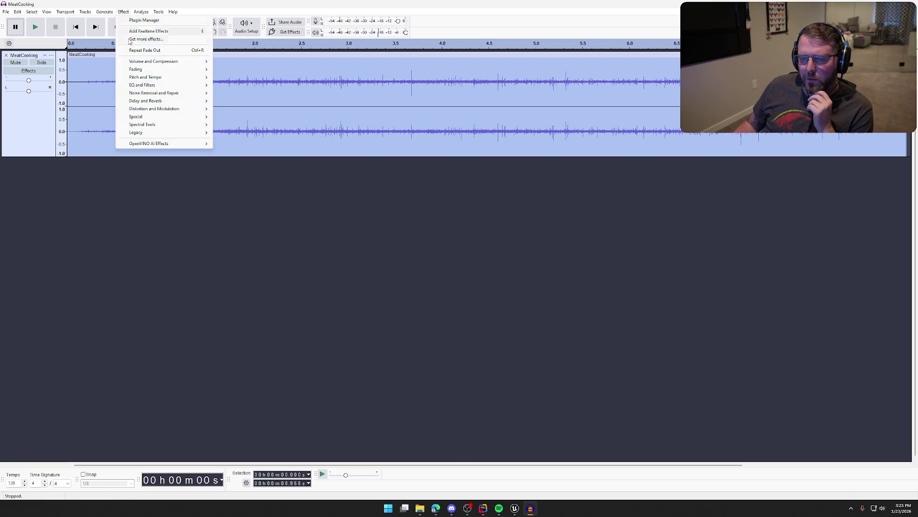
{"action": "mouse_move", "coordinate": [190, 112]}
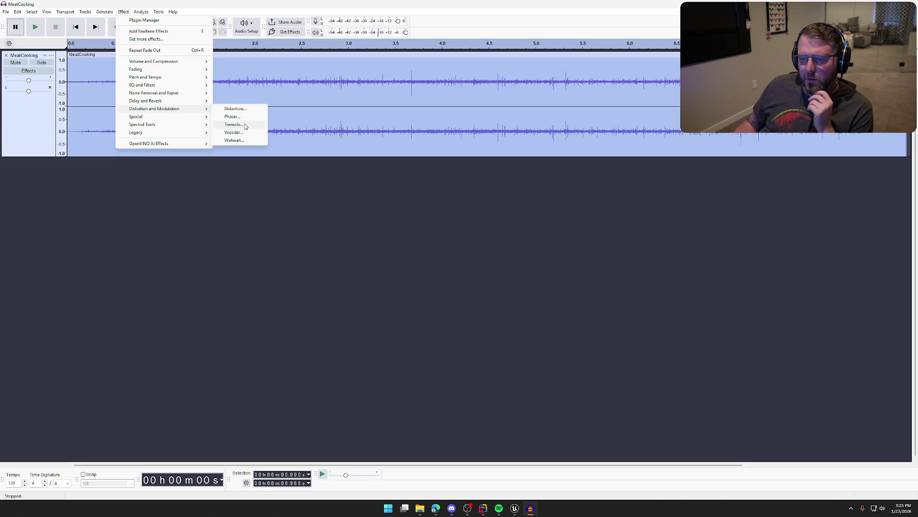
{"action": "left_click", "coordinate": [234, 124]}
{"action": "left_click", "coordinate": [394, 285]}
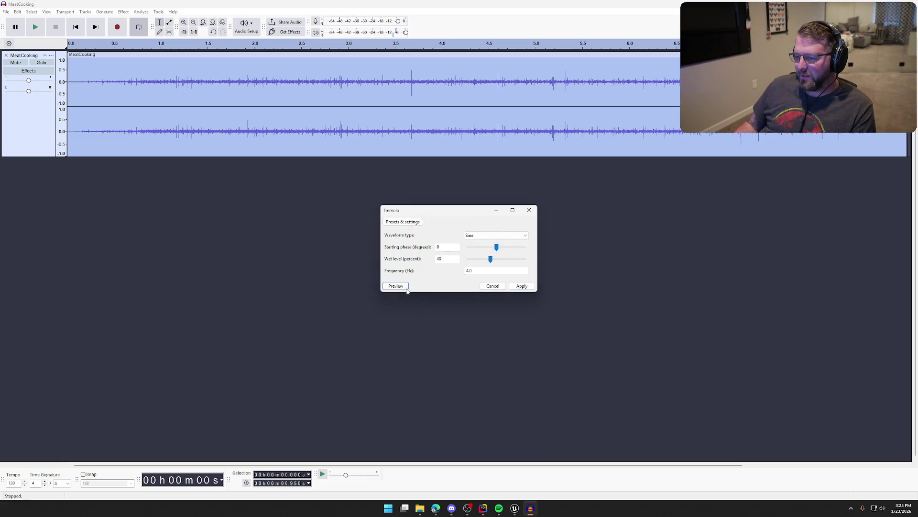
{"action": "left_click", "coordinate": [492, 285]}
{"action": "left_click", "coordinate": [124, 11]}
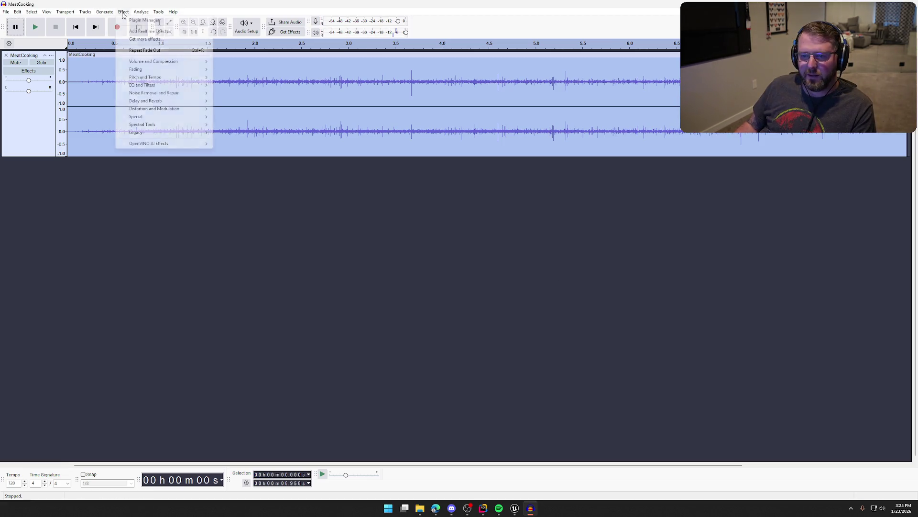
{"action": "mouse_move", "coordinate": [168, 108]}
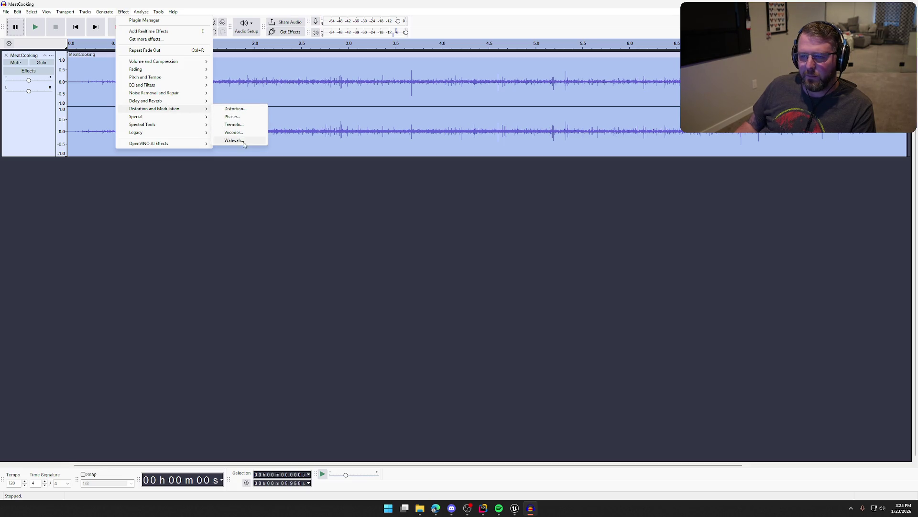
{"action": "left_click", "coordinate": [242, 116]}
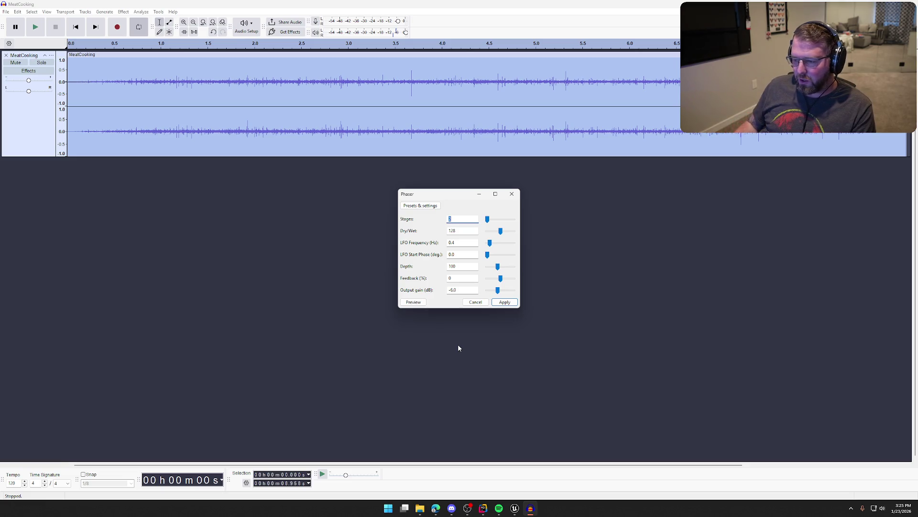
{"action": "left_click", "coordinate": [414, 304]}
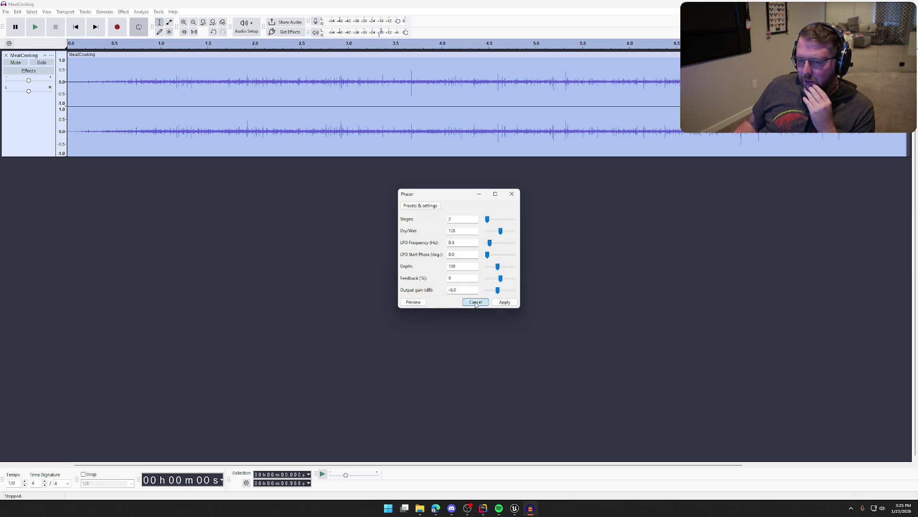
{"action": "left_click", "coordinate": [476, 301]}
{"action": "left_click", "coordinate": [141, 212]}
{"action": "left_click_drag", "start_coordinate": [69, 89], "coordinate": [148, 89]}
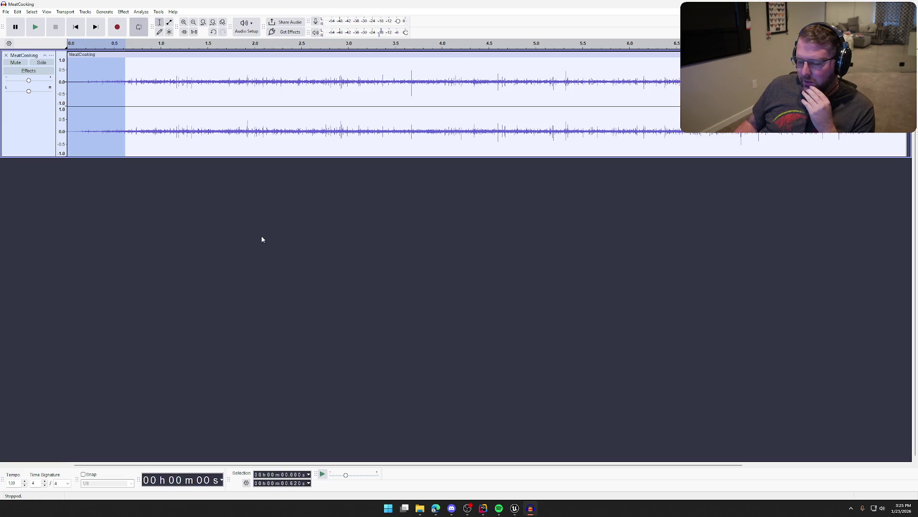
- Delete roughly the first 0.7 seconds from the start of the MeatCooking clip
{"action": "key", "text": "Delete"}
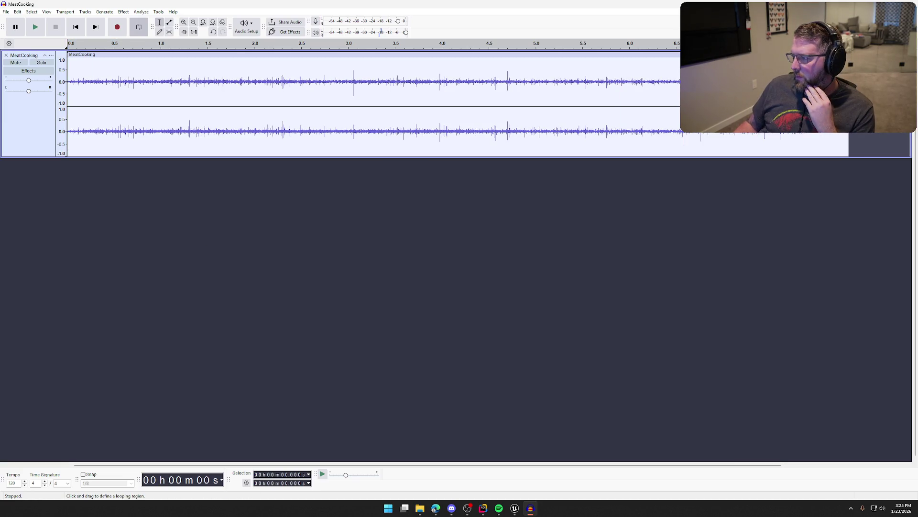
{"action": "key", "text": "ctrl+z"}
{"action": "key", "text": "ctrl+z"}
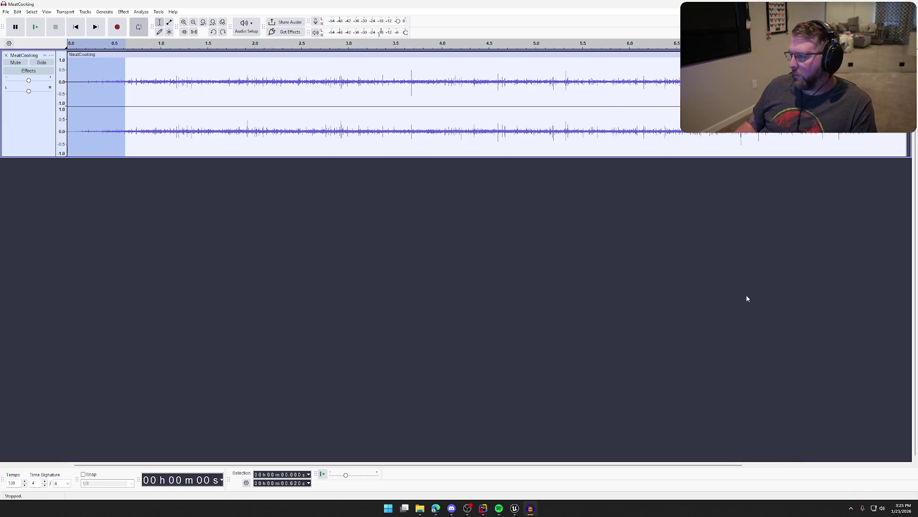
{"action": "left_click", "coordinate": [216, 225]}
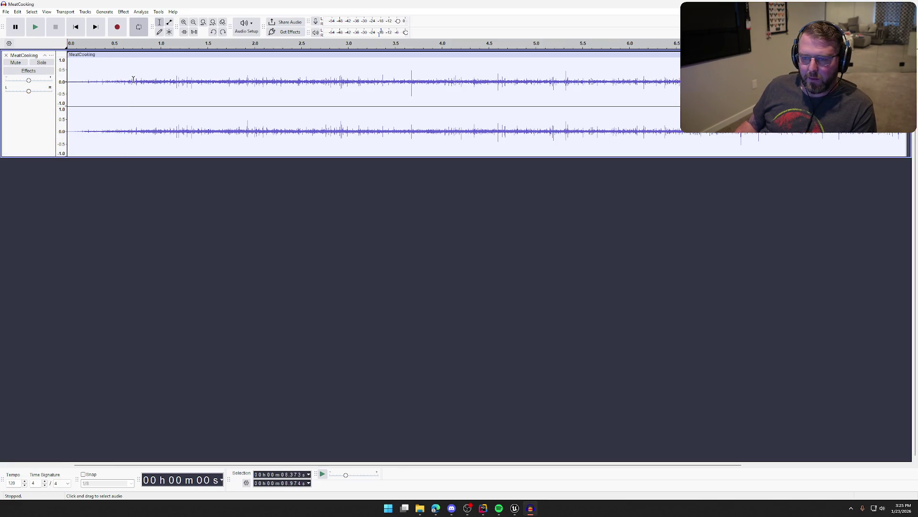
{"action": "left_click_drag", "start_coordinate": [134, 82], "coordinate": [68, 84]}
{"action": "key", "text": "Delete"}
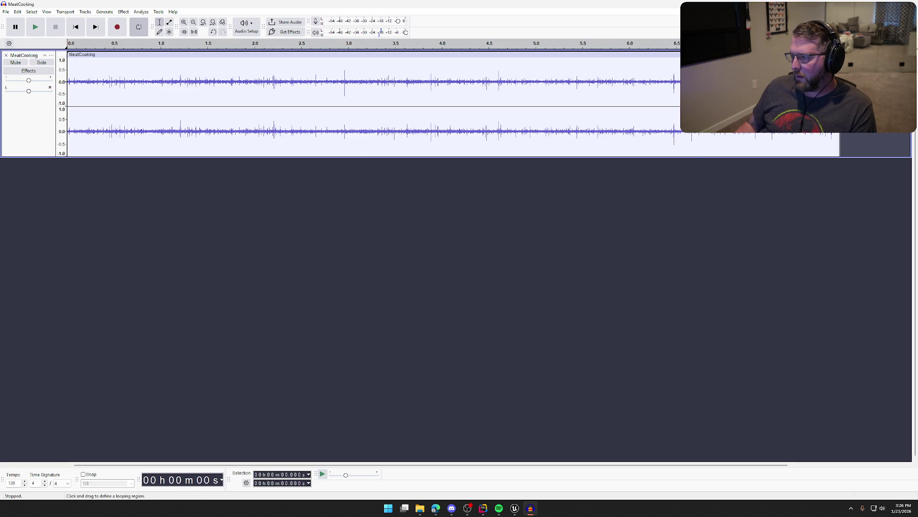
- Play the trimmed clip, then select the whole MeatCooking clip
{"action": "key", "text": "space"}
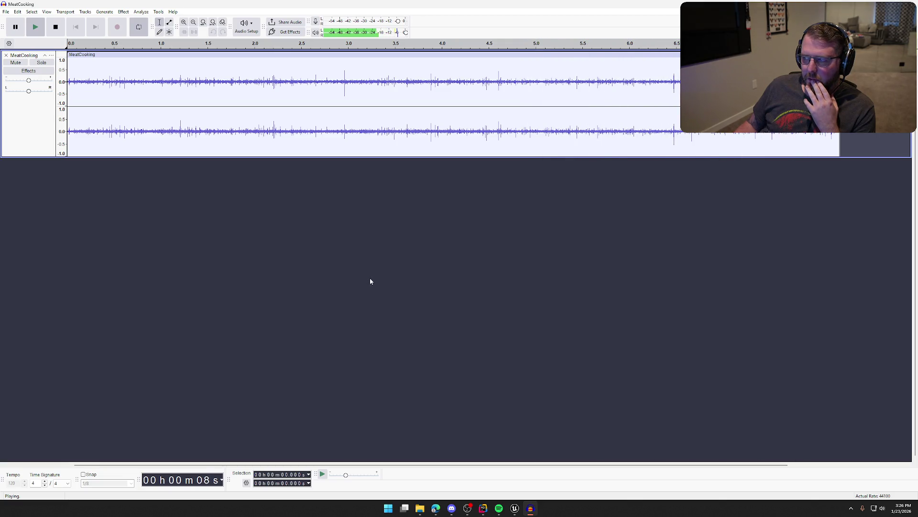
{"action": "key", "text": "space"}
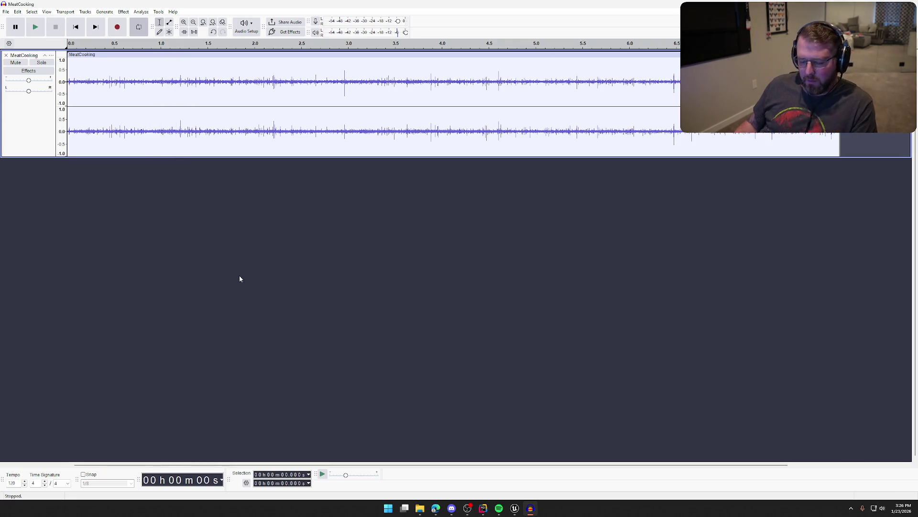
{"action": "double_click", "coordinate": [178, 144]}
{"action": "left_click", "coordinate": [125, 13]}
{"action": "mouse_move", "coordinate": [199, 78]}
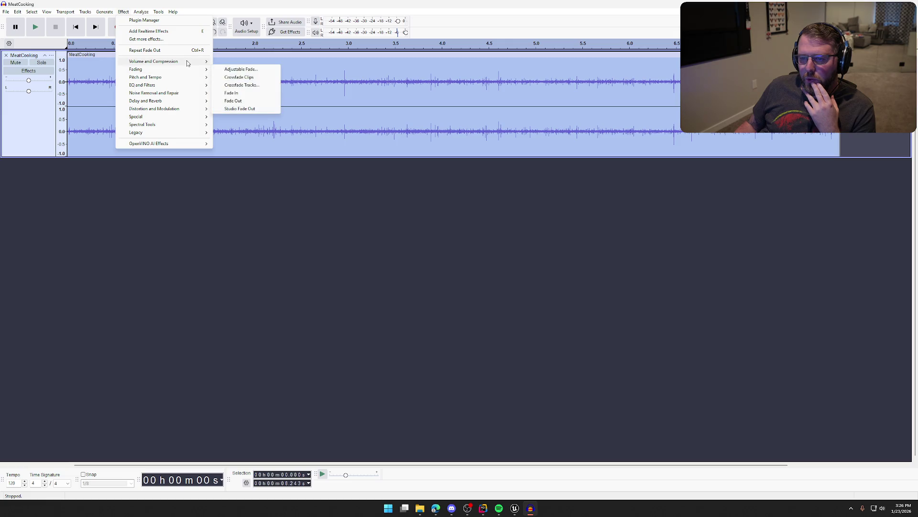
- Amplify the clip by -10 dB and play it to check the quieter volume
{"action": "mouse_move", "coordinate": [201, 62]}
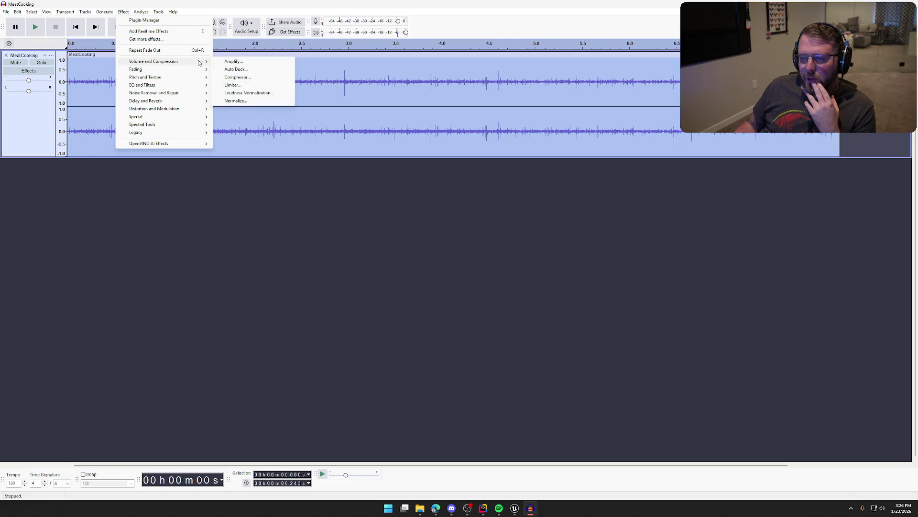
{"action": "left_click", "coordinate": [226, 62]}
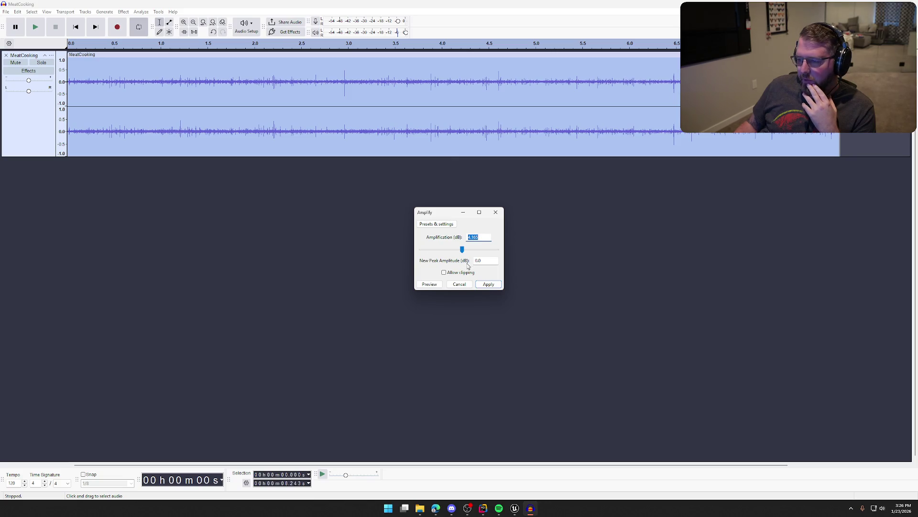
{"action": "type", "text": "-"}
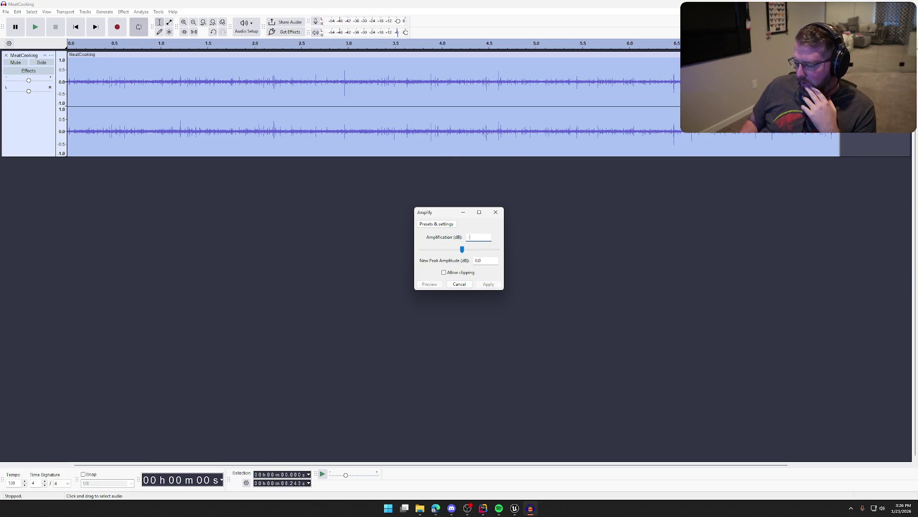
{"action": "type", "text": "10"}
{"action": "left_click", "coordinate": [430, 286]}
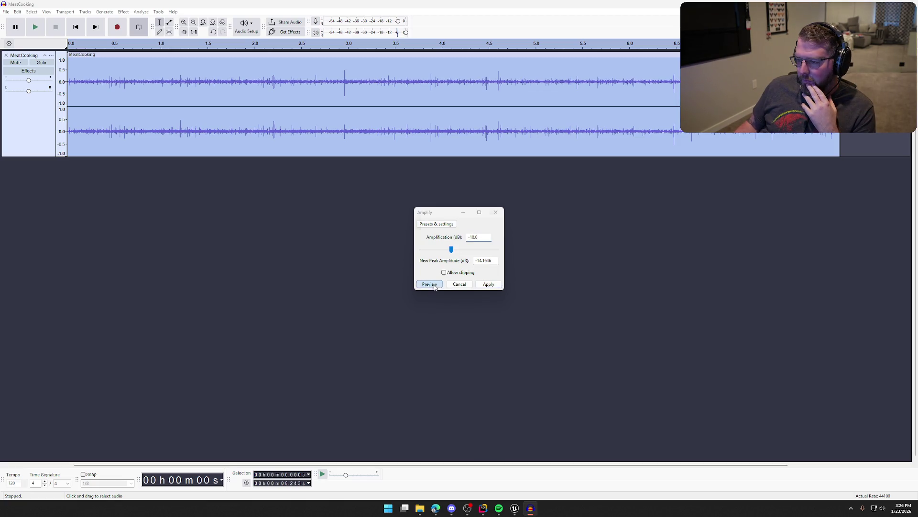
{"action": "left_click", "coordinate": [493, 285]}
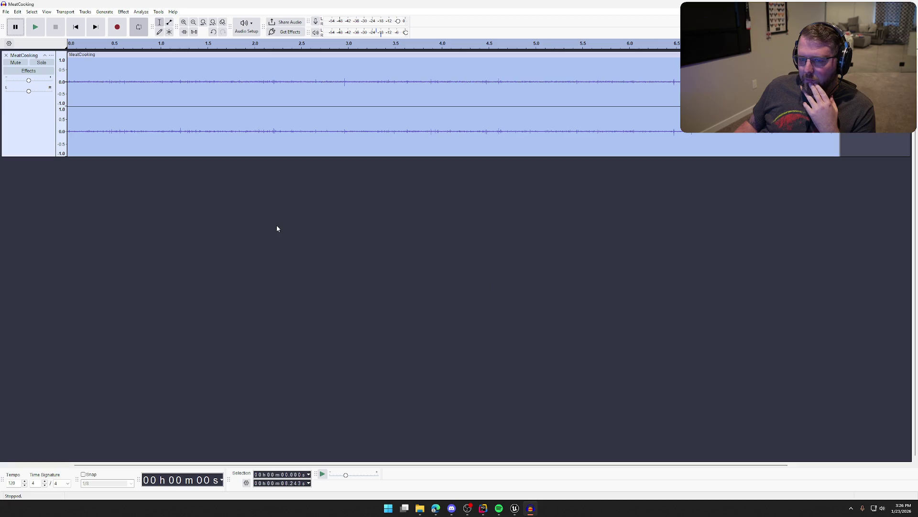
{"action": "key", "text": "space"}
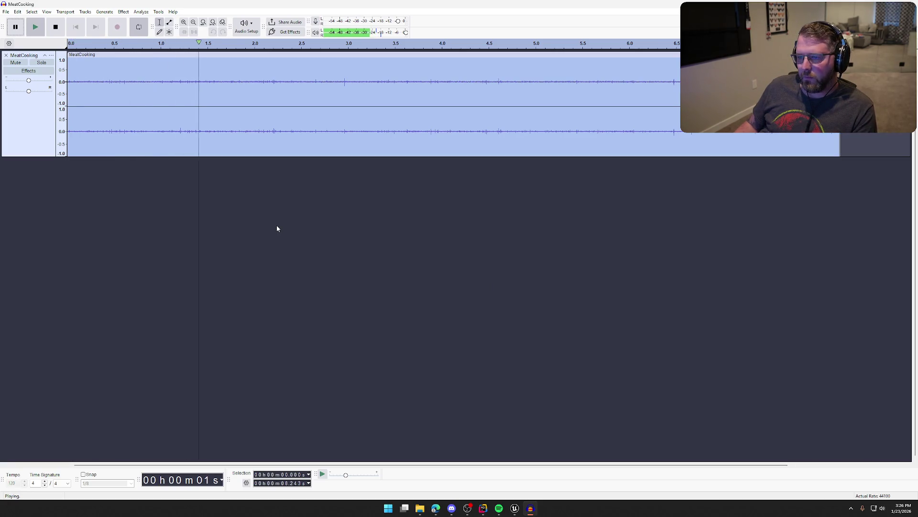
{"action": "key", "text": "space"}
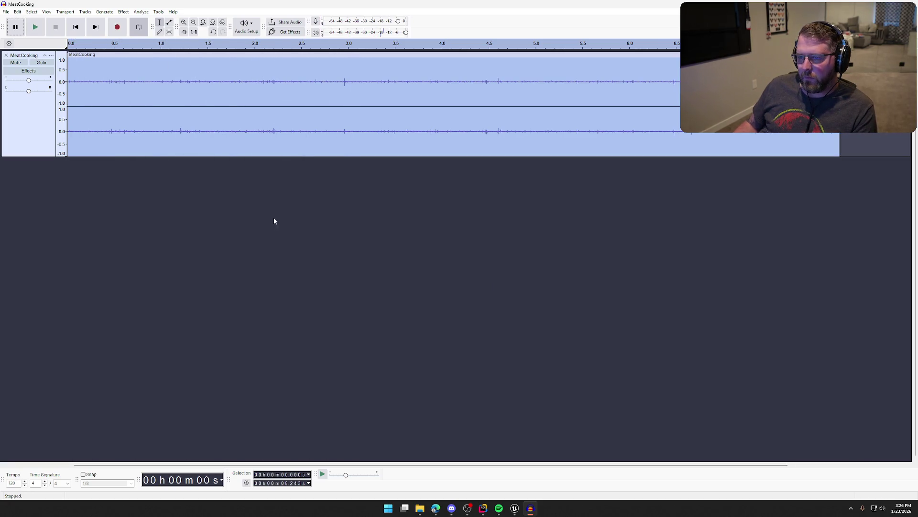
- Export the audio as MeatCooking.wav, replacing the existing sound file
{"action": "left_click", "coordinate": [5, 11]}
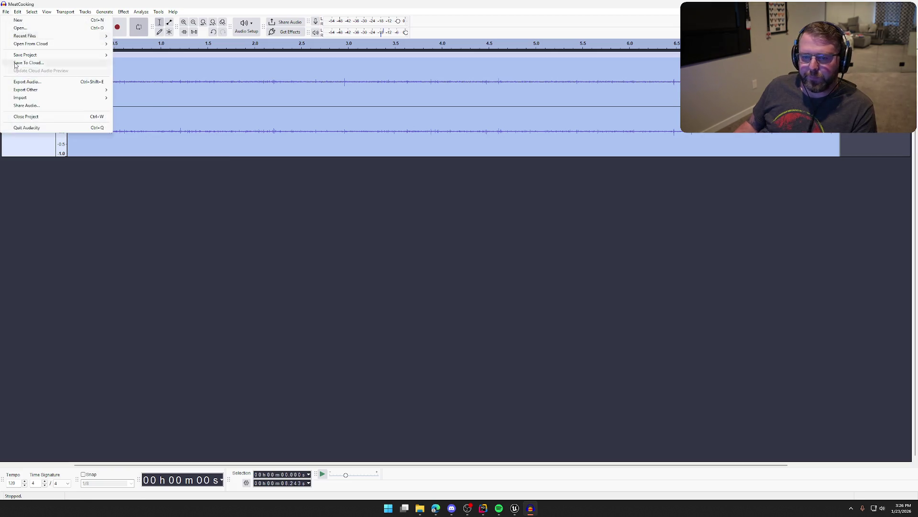
{"action": "left_click", "coordinate": [65, 83]}
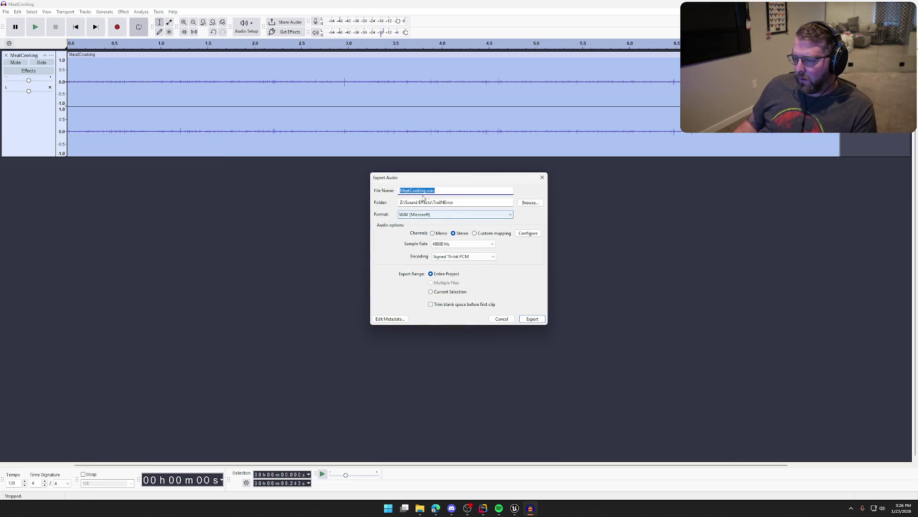
{"action": "left_click", "coordinate": [526, 319]}
{"action": "left_click", "coordinate": [505, 251]}
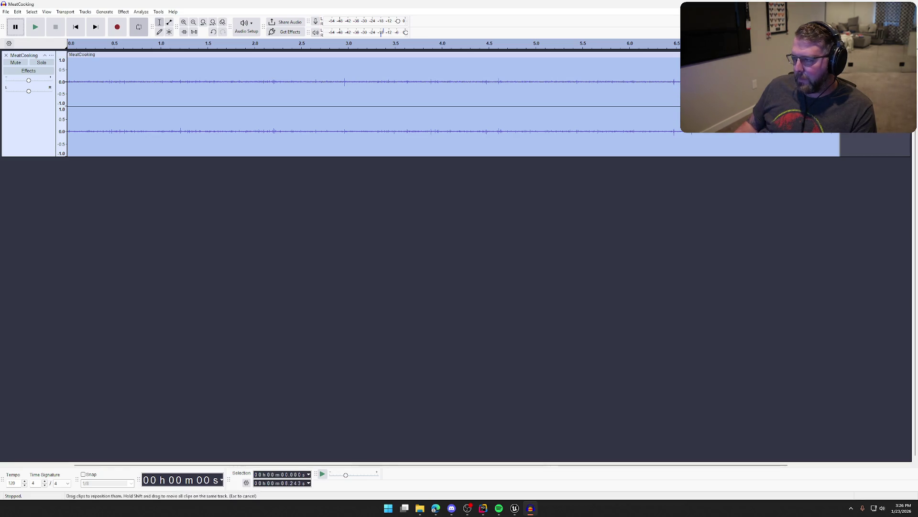
{"action": "key", "text": "alt+Tab"}
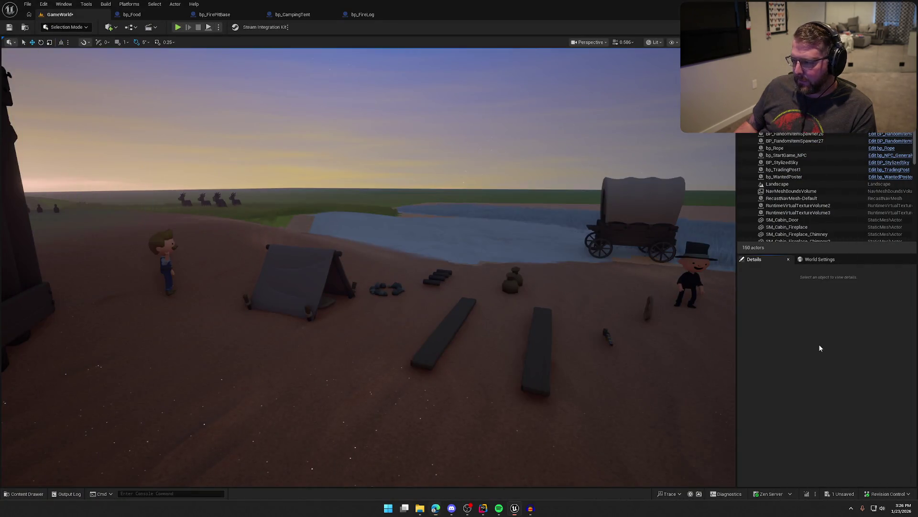
- Show the MeatCooking sound wave in Content/Sounds, Save All, and open the asset
{"action": "key", "text": "ctrl+space"}
{"action": "left_click", "coordinate": [29, 453]}
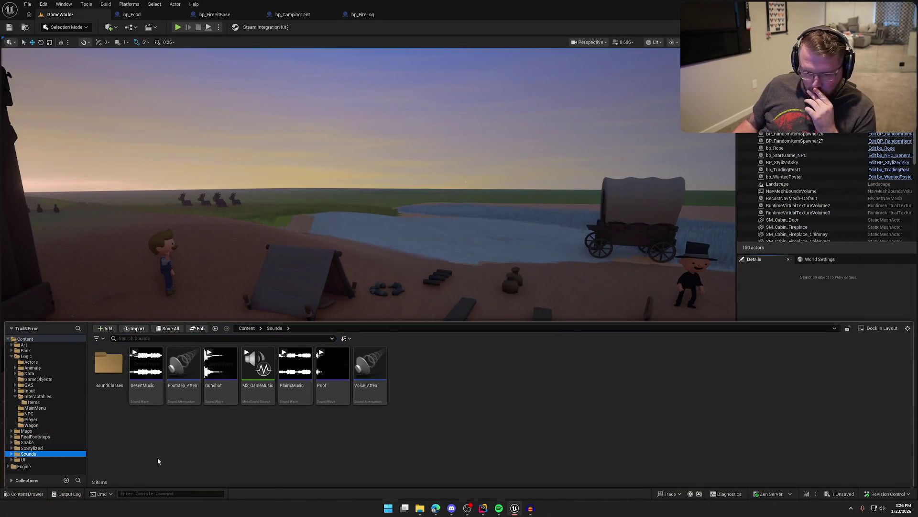
{"action": "left_click", "coordinate": [378, 447]}
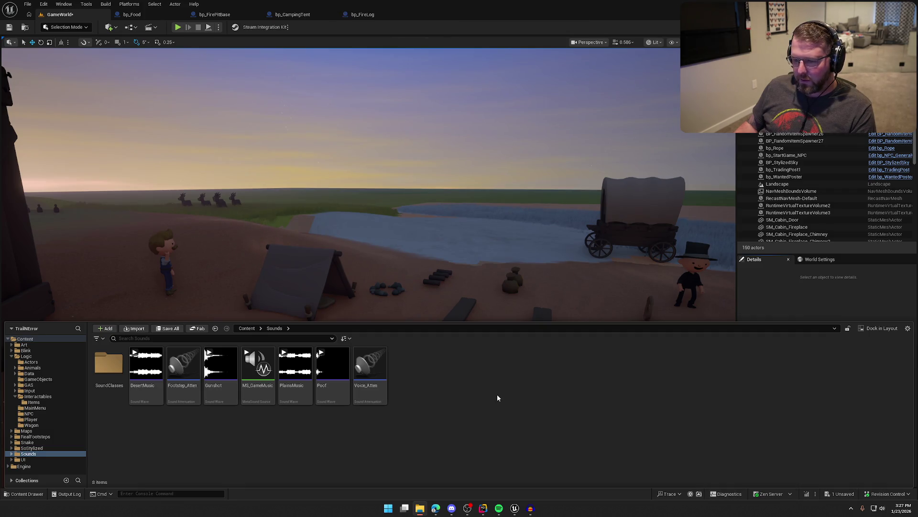
{"action": "key", "text": "ctrl+shift+s"}
{"action": "double_click", "coordinate": [258, 370]}
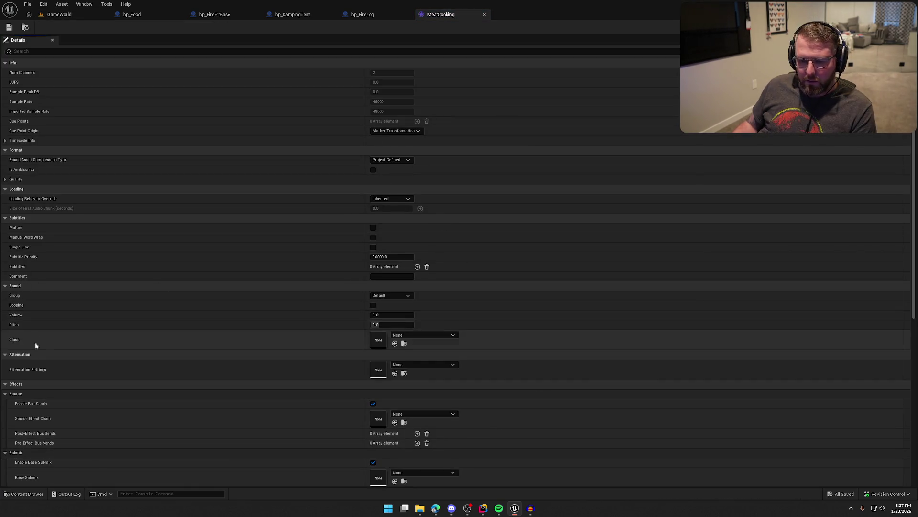
- Tick Looping, choose Voice_Atten attenuation, save MeatCooking, and close its editor
{"action": "left_click", "coordinate": [373, 305]}
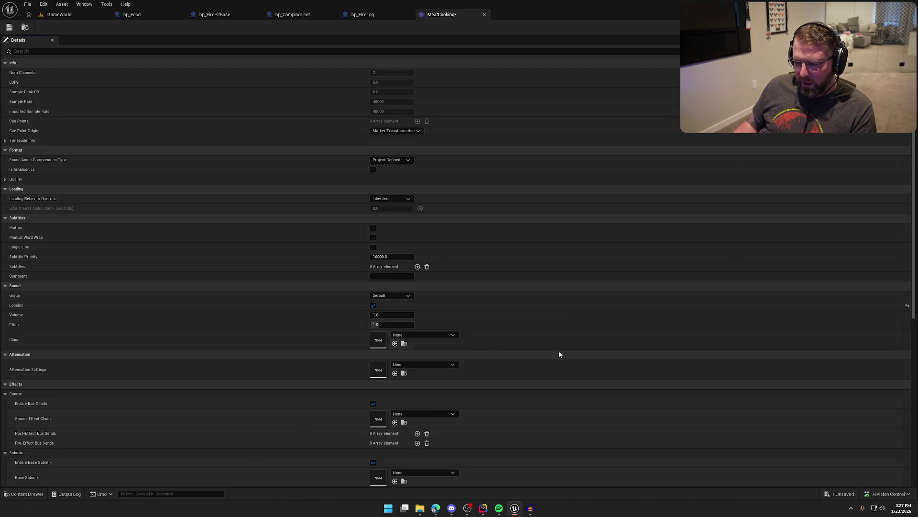
{"action": "left_click", "coordinate": [427, 365]}
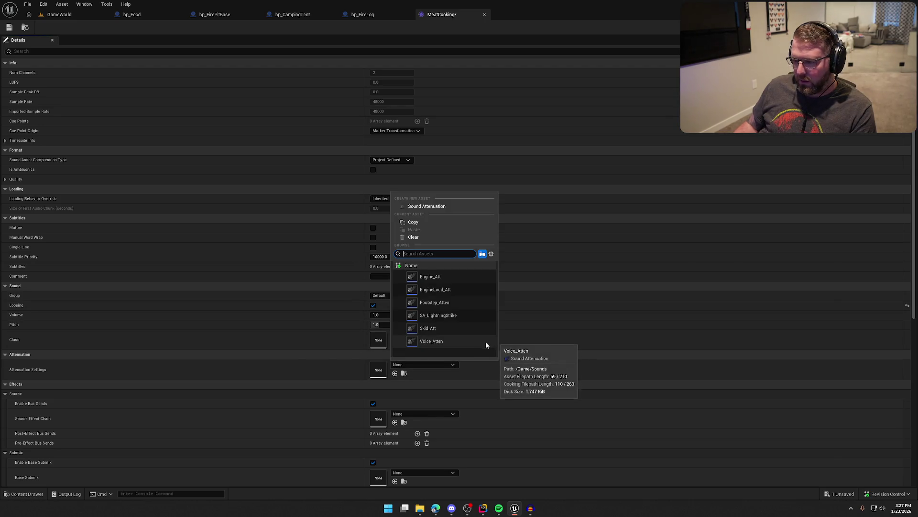
{"action": "left_click", "coordinate": [431, 341]}
{"action": "left_click", "coordinate": [9, 27]}
{"action": "middle_click", "coordinate": [447, 14]}
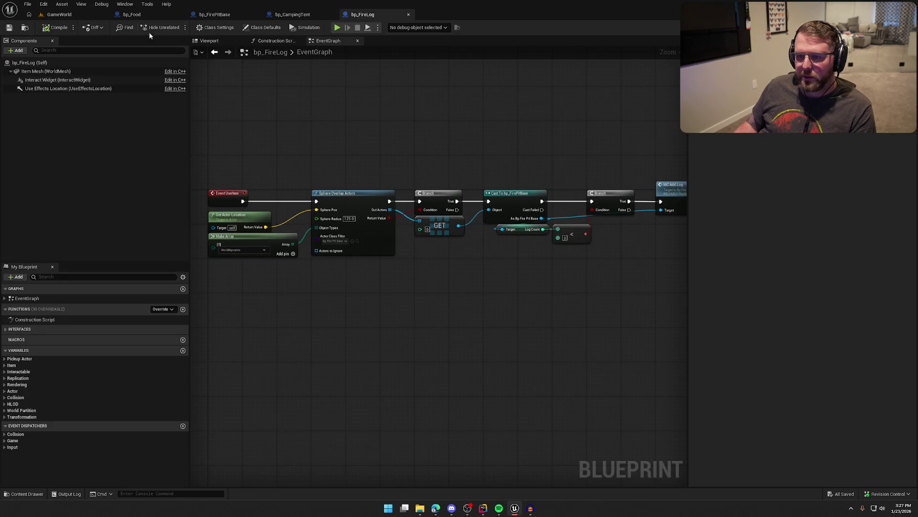
- Look over the bp_Food, bp_CampingTent and bp_FirePitBase graphs, ending in bp_Food
{"action": "left_click", "coordinate": [136, 15]}
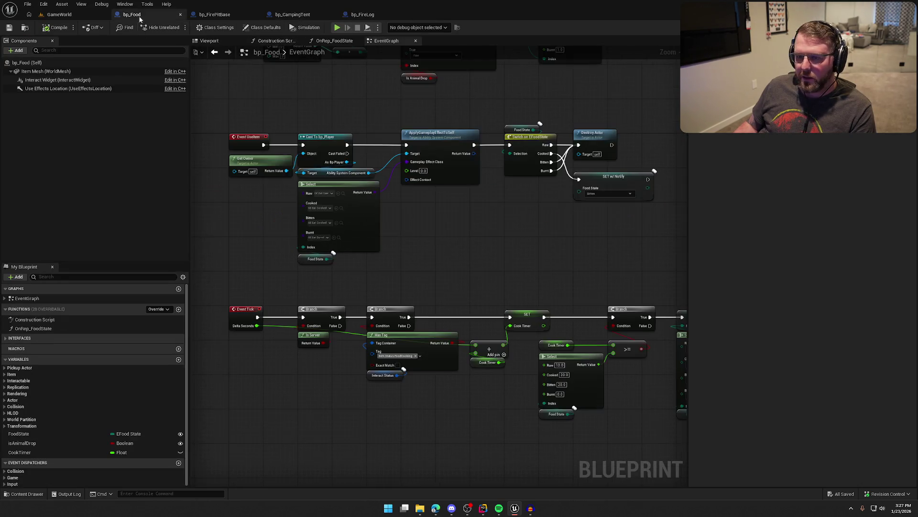
{"action": "mouse_move", "coordinate": [437, 258]}
{"action": "left_mouse_down"}
{"action": "mouse_move", "coordinate": [431, 290]}
{"action": "mouse_move", "coordinate": [457, 326]}
{"action": "mouse_move", "coordinate": [471, 377]}
{"action": "left_mouse_up"}
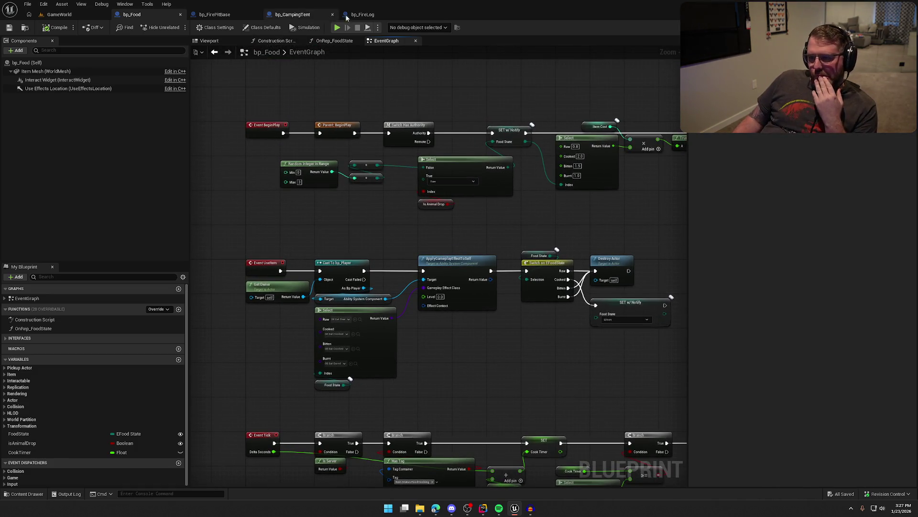
{"action": "left_click", "coordinate": [297, 14]}
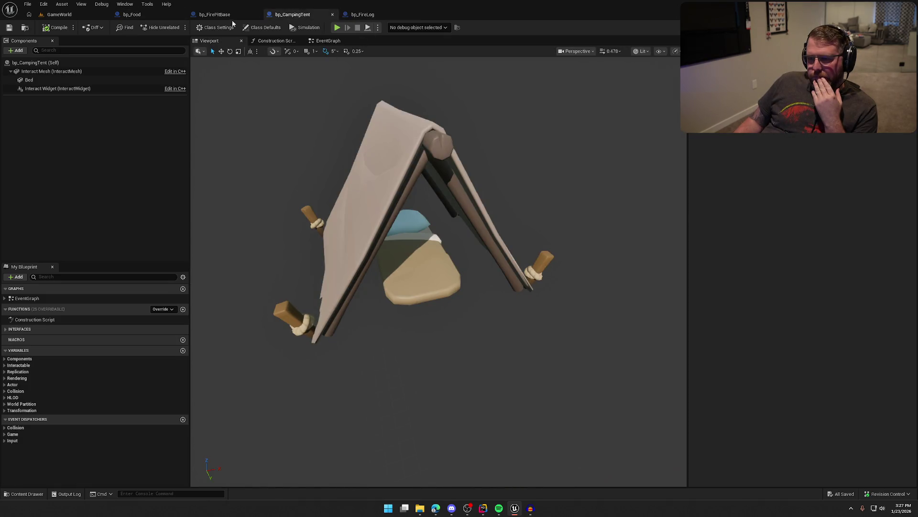
{"action": "left_click", "coordinate": [225, 14]}
{"action": "scroll", "coordinate": [455, 147], "scroll_direction": "up", "scroll_amount": 3}
{"action": "mouse_move", "coordinate": [455, 148]}
{"action": "left_mouse_down"}
{"action": "mouse_move", "coordinate": [533, 196]}
{"action": "mouse_move", "coordinate": [480, 289]}
{"action": "mouse_move", "coordinate": [435, 196]}
{"action": "left_mouse_up"}
{"action": "left_click", "coordinate": [131, 14]}
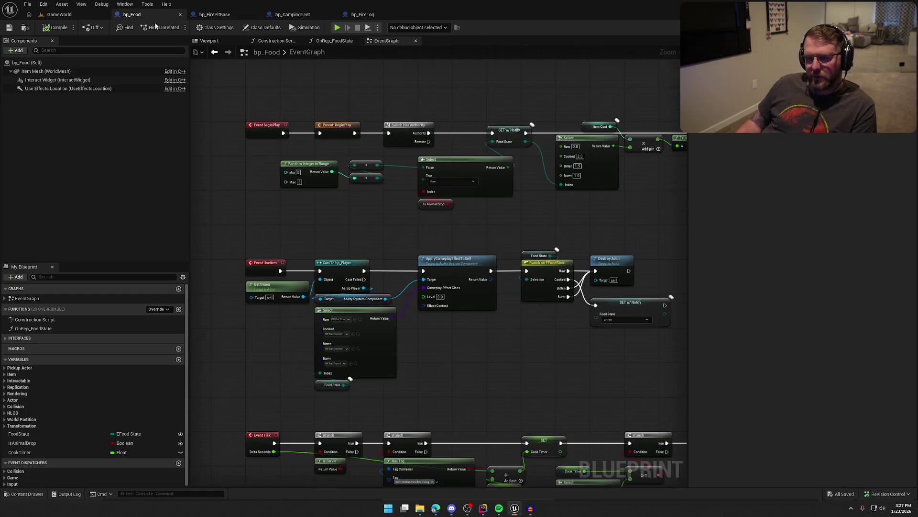
- Add an Audio component named MeatCooking to bp_Food
{"action": "left_click", "coordinate": [17, 50]}
{"action": "type", "text": "audio"}
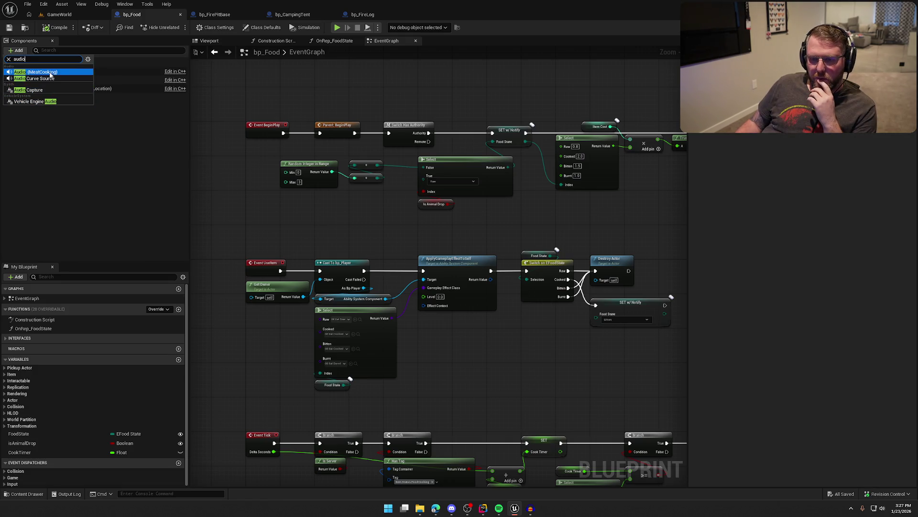
{"action": "left_click", "coordinate": [36, 72]}
{"action": "left_click", "coordinate": [109, 149]}
{"action": "left_click", "coordinate": [56, 89]}
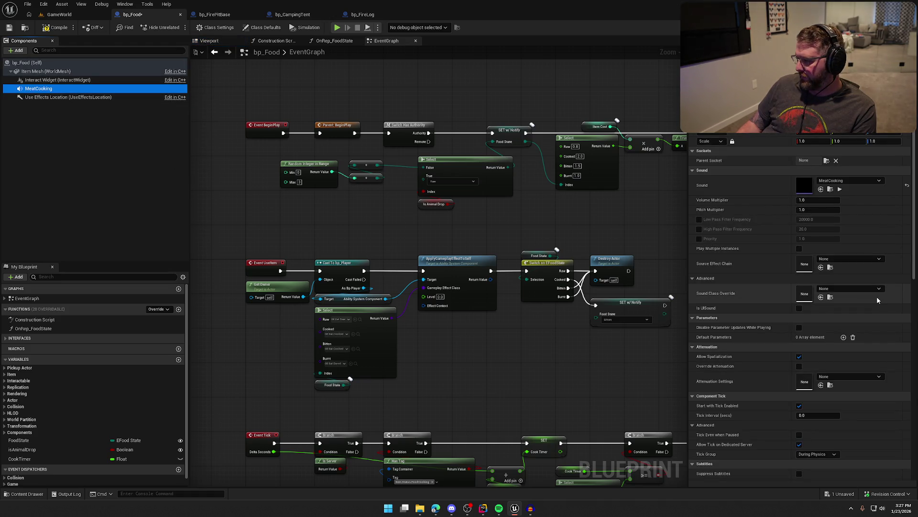
- Give MeatCooking Voice_Atten attenuation, untick Auto Activate, and compile and save bp_Food
{"action": "left_click", "coordinate": [852, 376]}
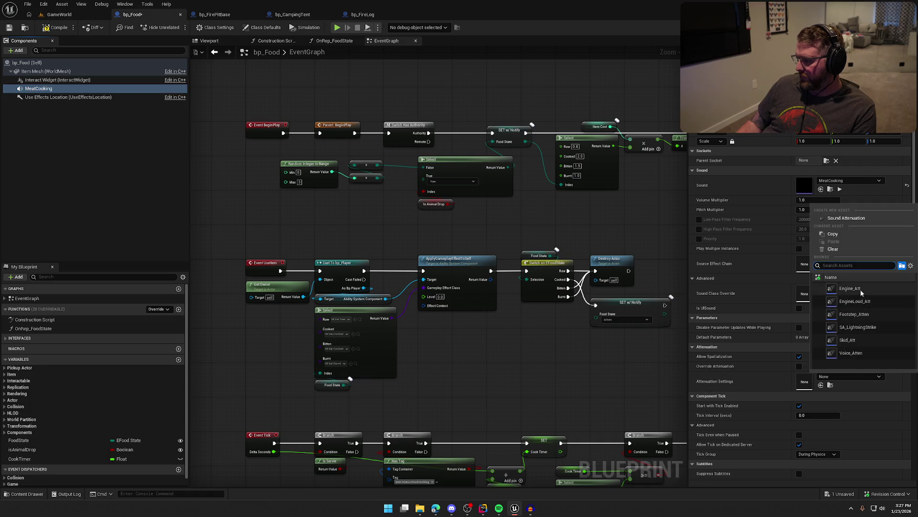
{"action": "left_click", "coordinate": [852, 353]}
{"action": "scroll", "coordinate": [874, 421], "scroll_direction": "down", "scroll_amount": 2}
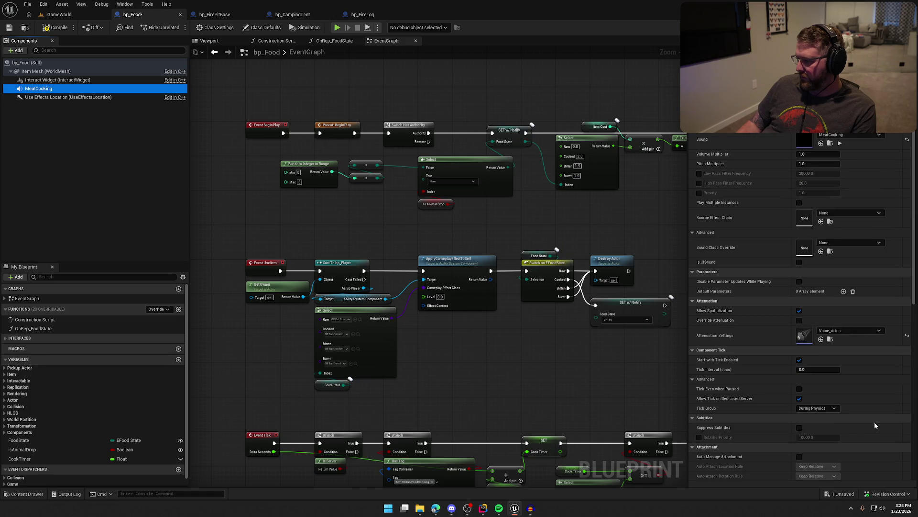
{"action": "scroll", "coordinate": [874, 422], "scroll_direction": "down", "scroll_amount": 4}
{"action": "scroll", "coordinate": [813, 389], "scroll_direction": "down", "scroll_amount": 10}
{"action": "left_click", "coordinate": [799, 331]}
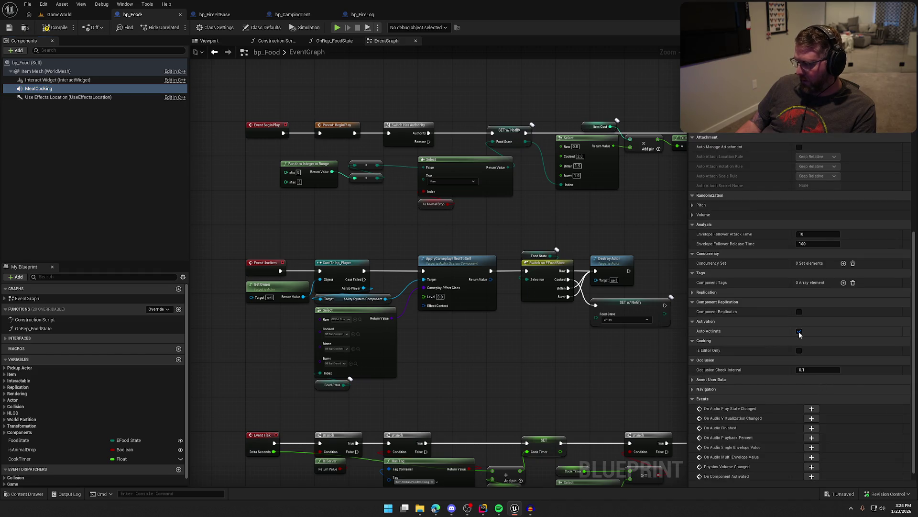
{"action": "left_click", "coordinate": [799, 331]}
{"action": "scroll", "coordinate": [894, 409], "scroll_direction": "up", "scroll_amount": 3}
{"action": "scroll", "coordinate": [896, 412], "scroll_direction": "up", "scroll_amount": 5}
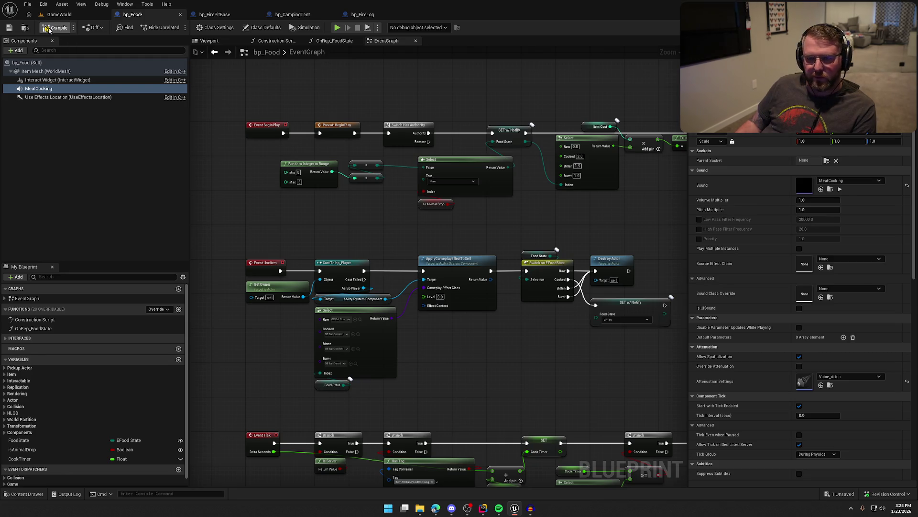
{"action": "left_click", "coordinate": [130, 155]}
{"action": "key", "text": "ctrl+s"}
{"action": "left_click", "coordinate": [224, 18]}
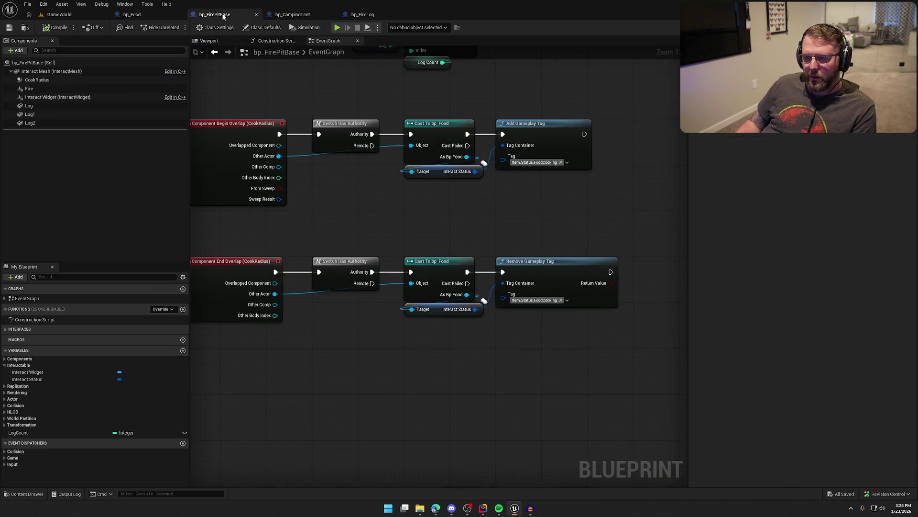
- Pull Switch Has Authority out of the begin-overlap chain so Cast To bp_Food follows the event
{"action": "left_click_drag", "start_coordinate": [418, 213], "coordinate": [399, 230]}
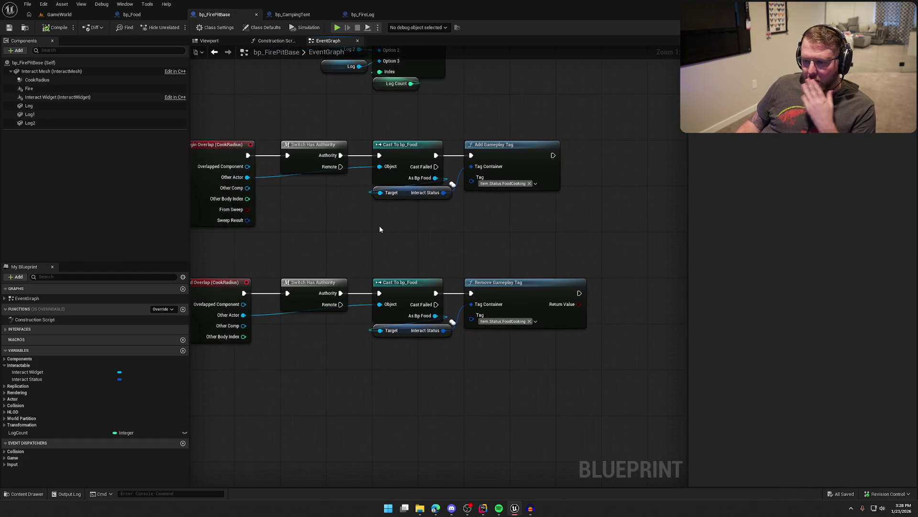
{"action": "left_click_drag", "start_coordinate": [298, 120], "coordinate": [573, 212]}
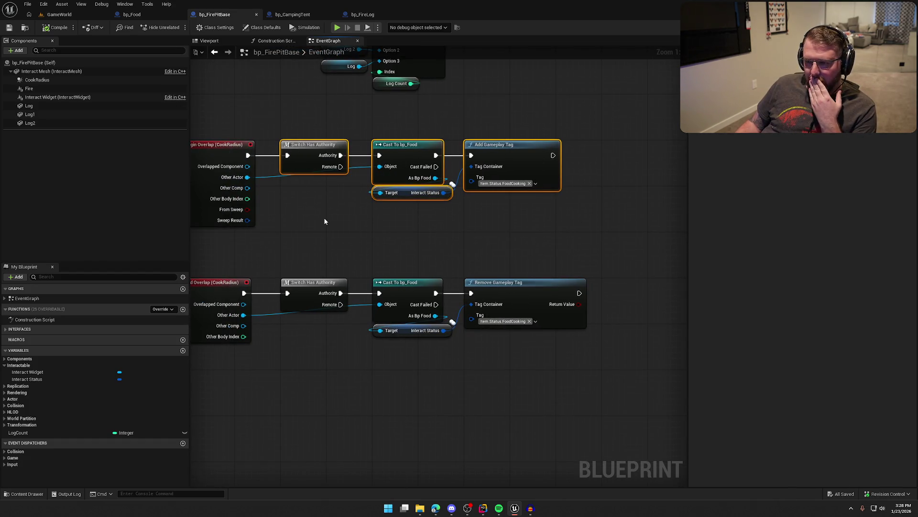
{"action": "left_click_drag", "start_coordinate": [326, 213], "coordinate": [389, 247]}
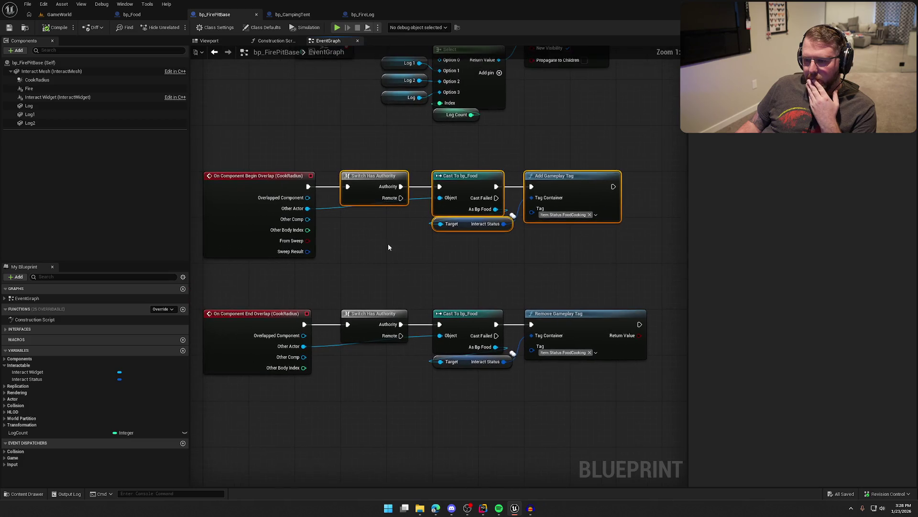
{"action": "left_click_drag", "start_coordinate": [363, 173], "coordinate": [553, 179]}
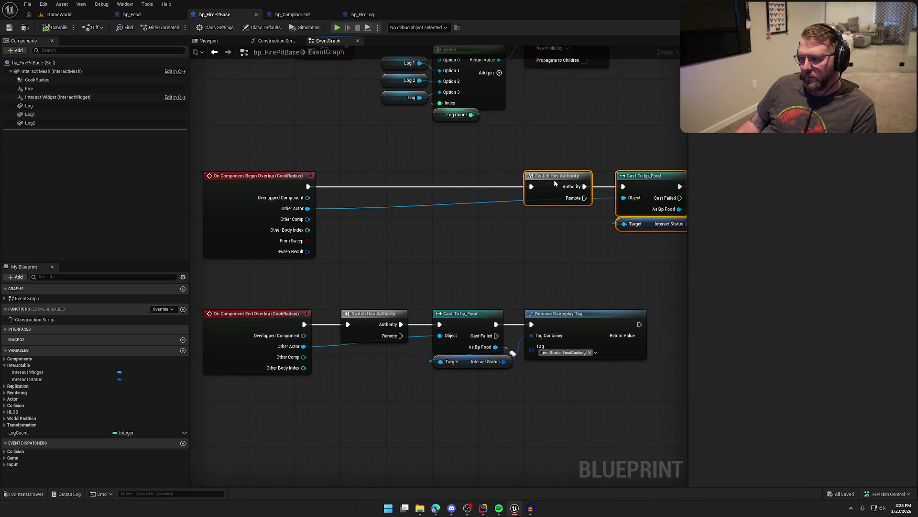
{"action": "left_click", "coordinate": [570, 249]}
{"action": "left_click_drag", "start_coordinate": [560, 217], "coordinate": [444, 243]}
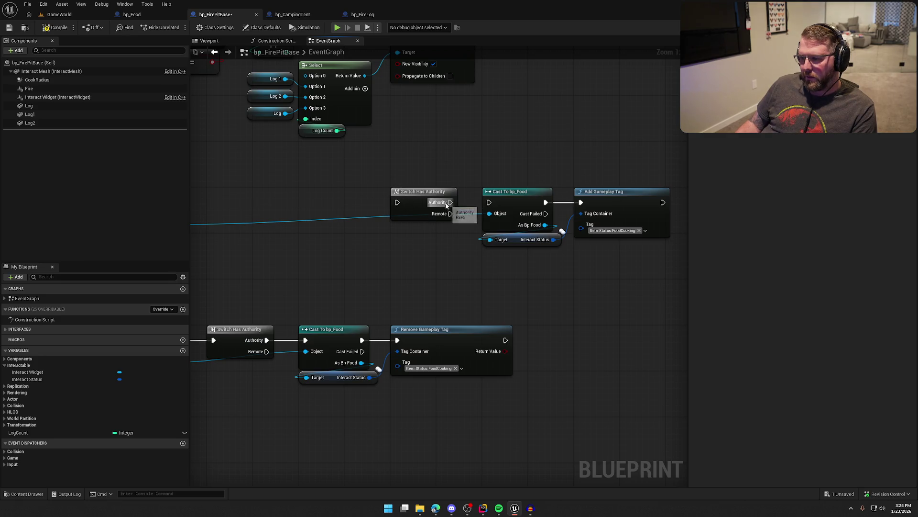
{"action": "mouse_move", "coordinate": [403, 188]}
{"action": "left_mouse_down"}
{"action": "mouse_move", "coordinate": [414, 208]}
{"action": "mouse_move", "coordinate": [553, 275]}
{"action": "left_mouse_up"}
{"action": "left_click_drag", "start_coordinate": [597, 169], "coordinate": [474, 246]}
{"action": "mouse_move", "coordinate": [515, 191]}
{"action": "left_mouse_down"}
{"action": "mouse_move", "coordinate": [273, 191]}
{"action": "mouse_move", "coordinate": [459, 195]}
{"action": "mouse_move", "coordinate": [461, 213]}
{"action": "mouse_move", "coordinate": [424, 177]}
{"action": "left_mouse_up"}
{"action": "mouse_move", "coordinate": [459, 200]}
{"action": "left_mouse_down"}
{"action": "mouse_move", "coordinate": [510, 201]}
{"action": "mouse_move", "coordinate": [472, 201]}
{"action": "left_mouse_up"}
- Wire the cast into Switch Has Authority, and Authority into Add Gameplay Tag
{"action": "left_click_drag", "start_coordinate": [240, 249], "coordinate": [487, 259]}
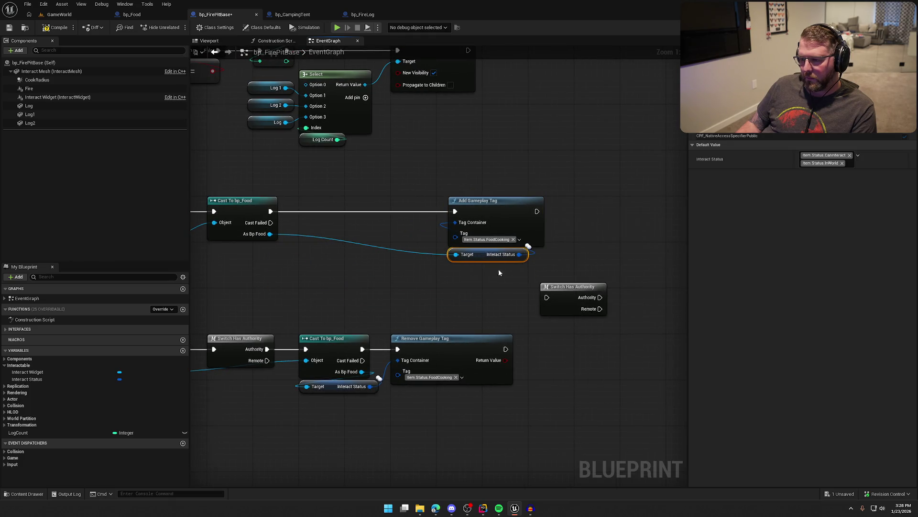
{"action": "left_click_drag", "start_coordinate": [547, 297], "coordinate": [271, 211]}
{"action": "mouse_move", "coordinate": [570, 300]}
{"action": "left_mouse_down"}
{"action": "mouse_move", "coordinate": [352, 208]}
{"action": "mouse_move", "coordinate": [455, 210]}
{"action": "mouse_move", "coordinate": [525, 280]}
{"action": "left_mouse_up"}
{"action": "left_click_drag", "start_coordinate": [495, 213], "coordinate": [484, 213]}
{"action": "left_click", "coordinate": [374, 205], "text": "shift"}
{"action": "mouse_move", "coordinate": [375, 205]}
{"action": "left_mouse_down"}
{"action": "mouse_move", "coordinate": [469, 204]}
{"action": "mouse_move", "coordinate": [452, 204]}
{"action": "left_mouse_up"}
- Add a Get Meat Cooking node from the cast's As Bp Food output
{"action": "left_click_drag", "start_coordinate": [339, 255], "coordinate": [380, 279]}
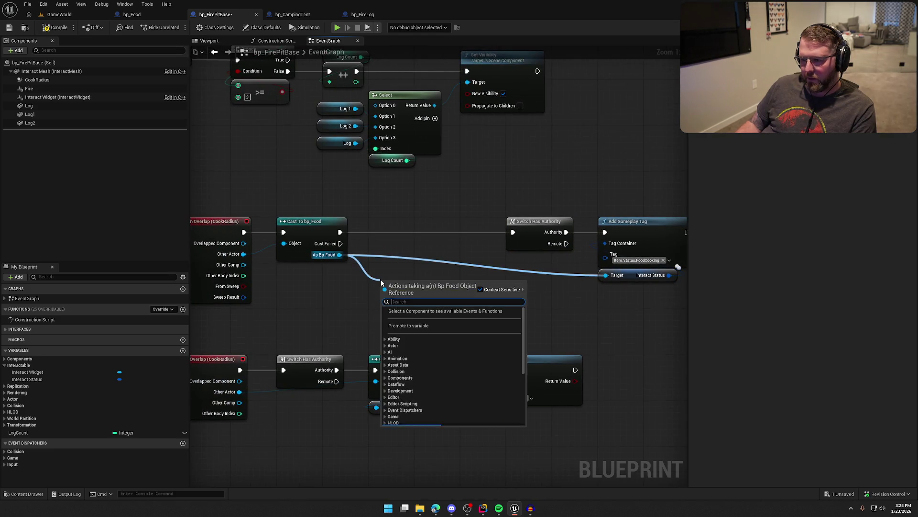
{"action": "type", "text": "get"}
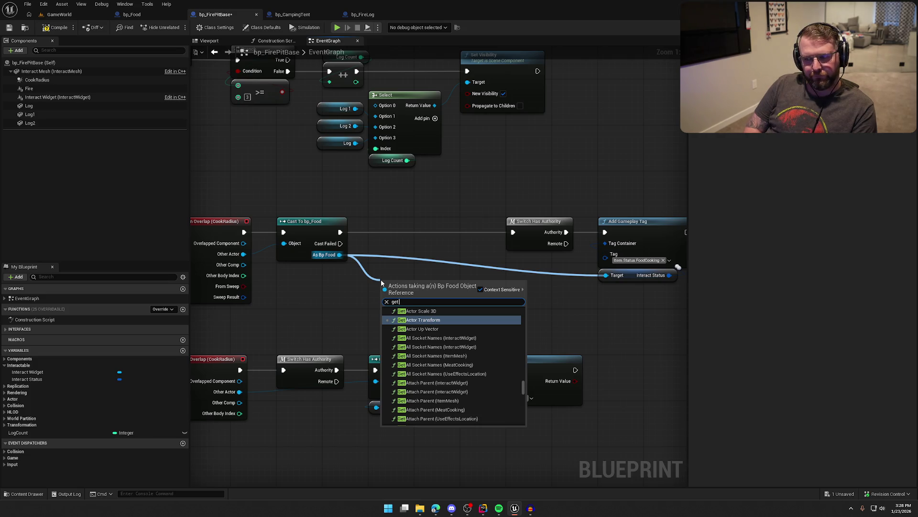
{"action": "type", "text": " cooking"}
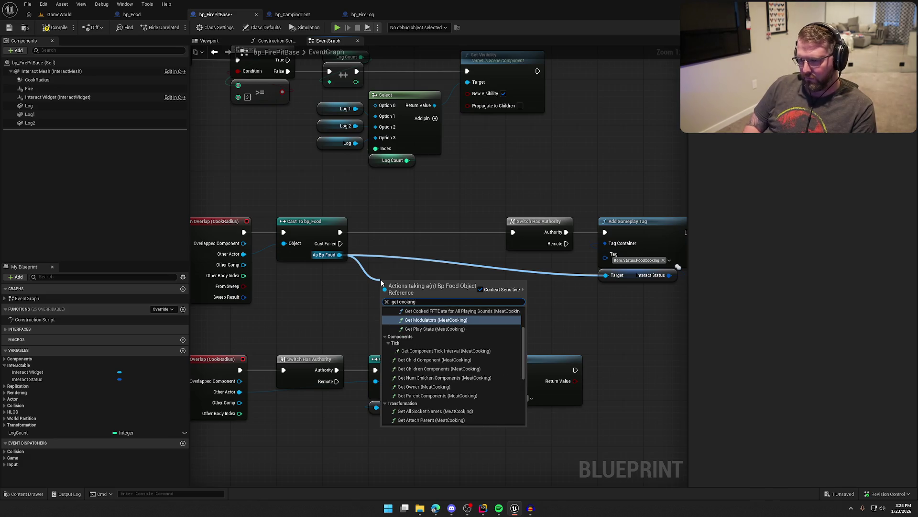
{"action": "scroll", "coordinate": [424, 383], "scroll_direction": "down", "scroll_amount": 5}
{"action": "left_click", "coordinate": [424, 421]}
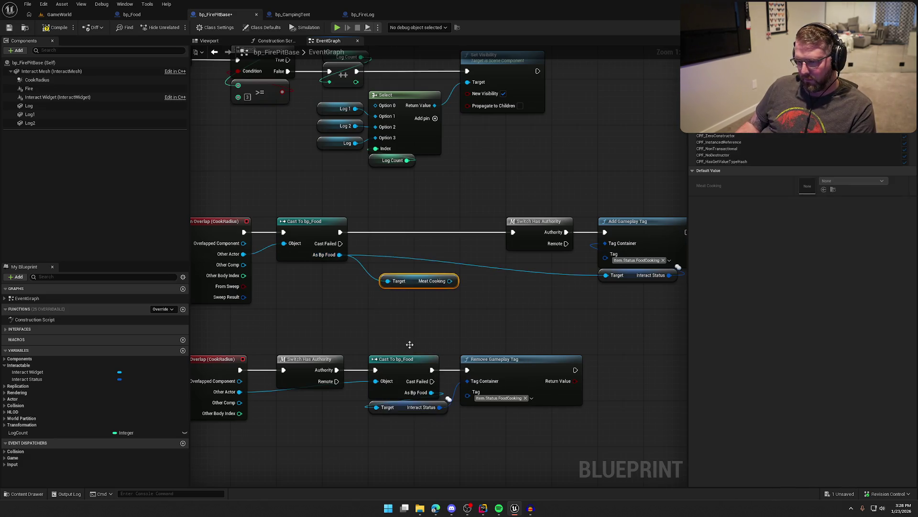
- Insert an Activate node on Meat Cooking between the begin-overlap cast and authority switch
{"action": "mouse_move", "coordinate": [411, 282]}
{"action": "left_mouse_down"}
{"action": "mouse_move", "coordinate": [316, 271]}
{"action": "mouse_move", "coordinate": [378, 277]}
{"action": "mouse_move", "coordinate": [354, 263]}
{"action": "mouse_move", "coordinate": [340, 232]}
{"action": "mouse_move", "coordinate": [401, 218]}
{"action": "mouse_move", "coordinate": [513, 232]}
{"action": "left_mouse_up"}
{"action": "type", "text": "acti"}
{"action": "key", "text": "Return"}
{"action": "scroll", "coordinate": [502, 206], "scroll_direction": "down", "scroll_amount": 2}
{"action": "left_click_drag", "start_coordinate": [402, 204], "coordinate": [549, 258]}
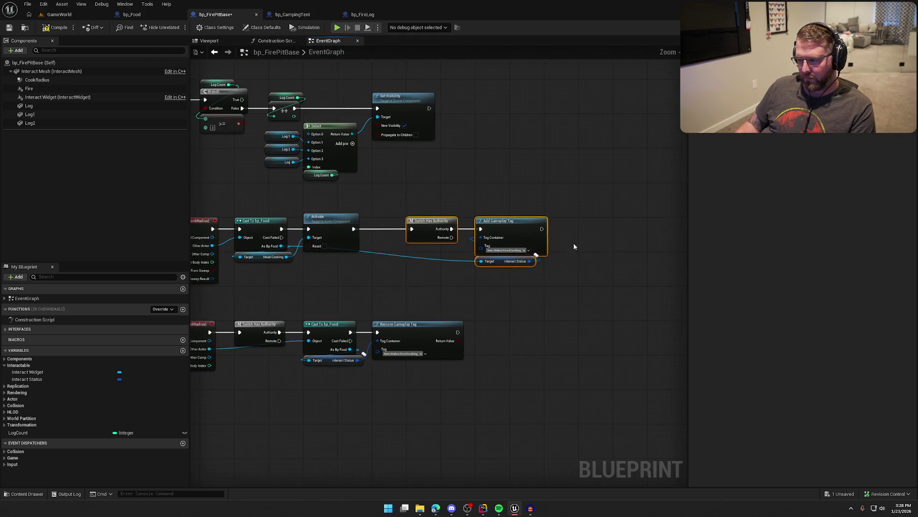
{"action": "scroll", "coordinate": [416, 232], "scroll_direction": "up", "scroll_amount": 2}
{"action": "left_click_drag", "start_coordinate": [417, 232], "coordinate": [372, 240]}
{"action": "left_click", "coordinate": [411, 316]}
- Reorder end overlap to Cast To bp_Food, Switch Has Authority, then Remove Gameplay Tag
{"action": "mouse_move", "coordinate": [414, 465]}
{"action": "left_mouse_down"}
{"action": "mouse_move", "coordinate": [479, 373]}
{"action": "mouse_move", "coordinate": [549, 341]}
{"action": "left_mouse_up"}
{"action": "mouse_move", "coordinate": [348, 252]}
{"action": "left_mouse_down"}
{"action": "mouse_move", "coordinate": [420, 359]}
{"action": "mouse_move", "coordinate": [438, 343]}
{"action": "left_mouse_up"}
{"action": "left_click_drag", "start_coordinate": [262, 259], "coordinate": [253, 249]}
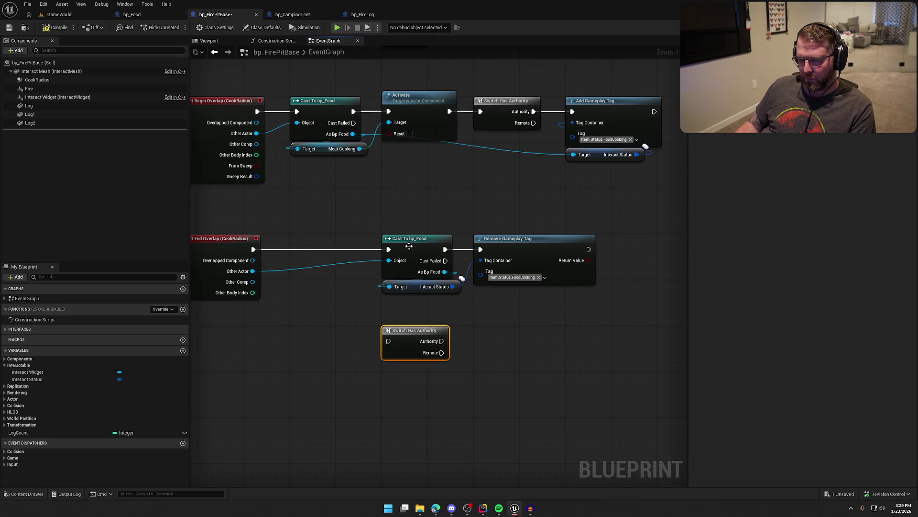
{"action": "left_click_drag", "start_coordinate": [410, 242], "coordinate": [324, 242]}
{"action": "left_click_drag", "start_coordinate": [421, 288], "coordinate": [512, 293]}
{"action": "left_click_drag", "start_coordinate": [389, 341], "coordinate": [352, 249]}
{"action": "left_click_drag", "start_coordinate": [441, 341], "coordinate": [477, 283]}
{"action": "left_click_drag", "start_coordinate": [481, 252], "coordinate": [481, 250]}
{"action": "mouse_move", "coordinate": [407, 344]}
{"action": "left_mouse_down"}
{"action": "mouse_move", "coordinate": [407, 252]}
{"action": "mouse_move", "coordinate": [497, 240]}
{"action": "left_mouse_up"}
{"action": "left_click", "coordinate": [447, 322]}
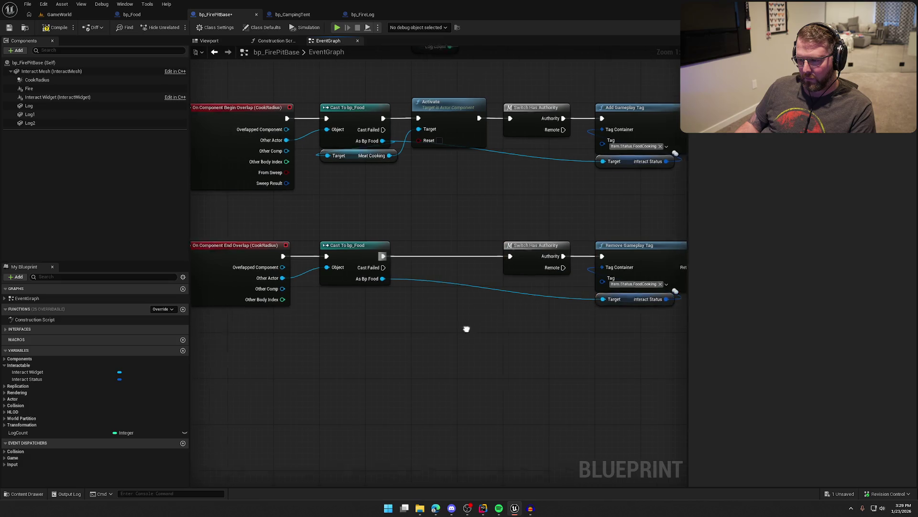
- Add Get Meat Cooking and a Deactivate node between the end-overlap cast and authority switch
{"action": "key", "text": "ctrl+c"}
{"action": "key", "text": "ctrl+v"}
{"action": "left_click_drag", "start_coordinate": [476, 285], "coordinate": [423, 281]}
{"action": "key", "text": "Delete"}
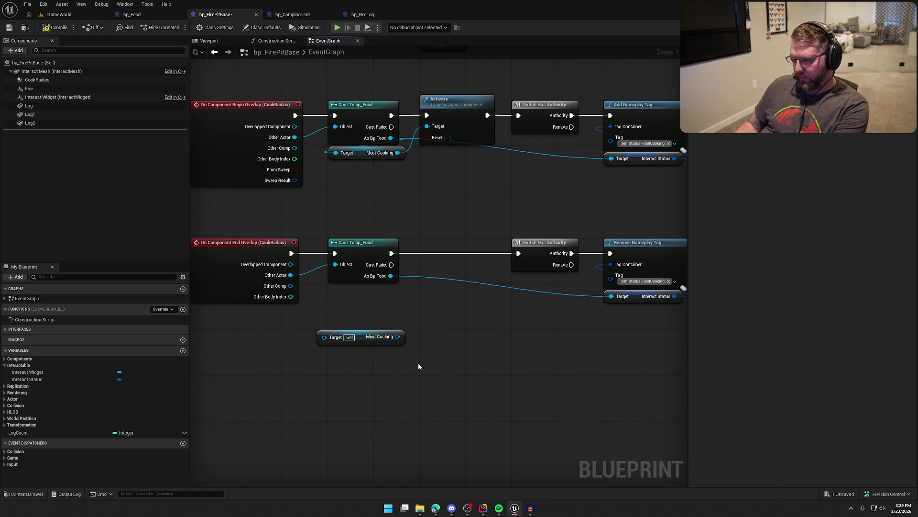
{"action": "left_click_drag", "start_coordinate": [324, 339], "coordinate": [391, 276]}
{"action": "mouse_move", "coordinate": [357, 335]}
{"action": "left_mouse_down"}
{"action": "mouse_move", "coordinate": [365, 287]}
{"action": "mouse_move", "coordinate": [433, 312]}
{"action": "mouse_move", "coordinate": [391, 253]}
{"action": "left_mouse_up"}
{"action": "type", "text": "deac"}
{"action": "key", "text": "Return"}
{"action": "mouse_move", "coordinate": [457, 316]}
{"action": "left_mouse_down"}
{"action": "mouse_move", "coordinate": [451, 241]}
{"action": "mouse_move", "coordinate": [518, 253]}
{"action": "left_mouse_up"}
{"action": "left_click", "coordinate": [344, 200]}
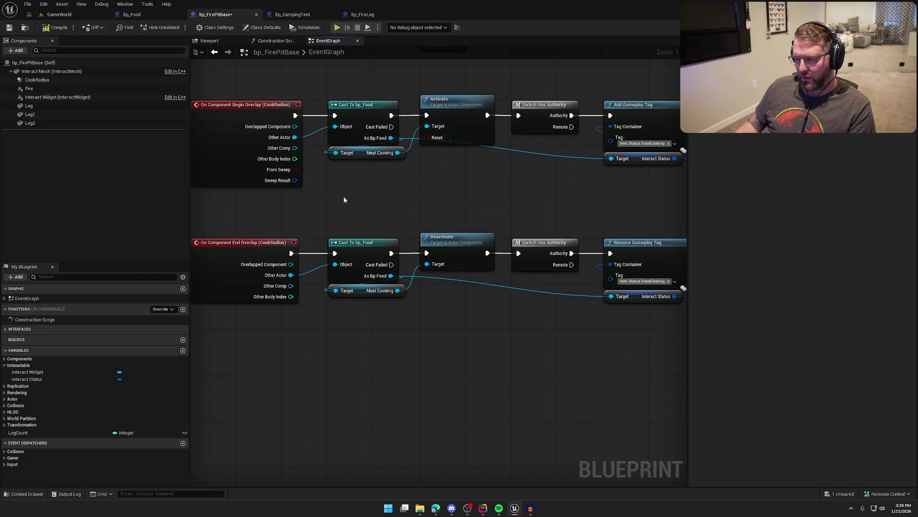
{"action": "left_click", "coordinate": [58, 14]}
- Start a play session and put a log from near the tent into the fire pit
{"action": "left_click", "coordinate": [178, 27]}
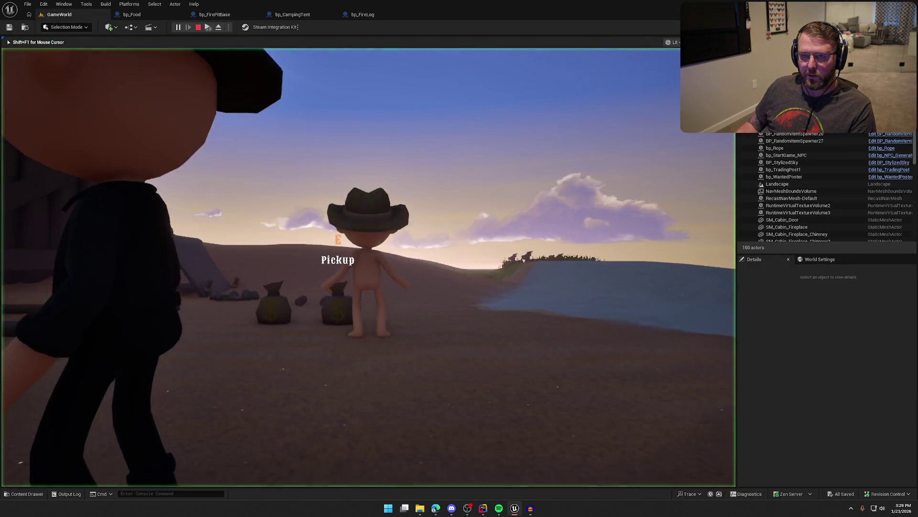
{"action": "key", "text": "w"}
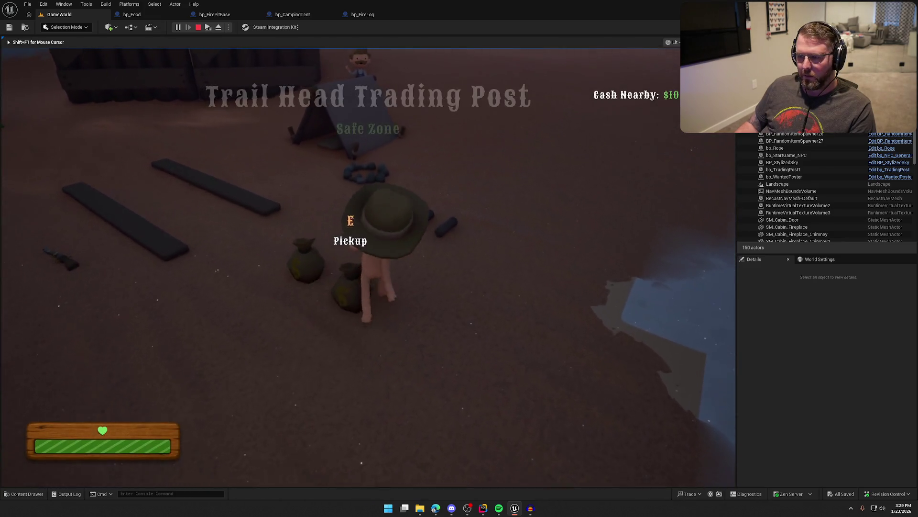
{"action": "key", "text": "e"}
{"action": "key", "text": "e"}
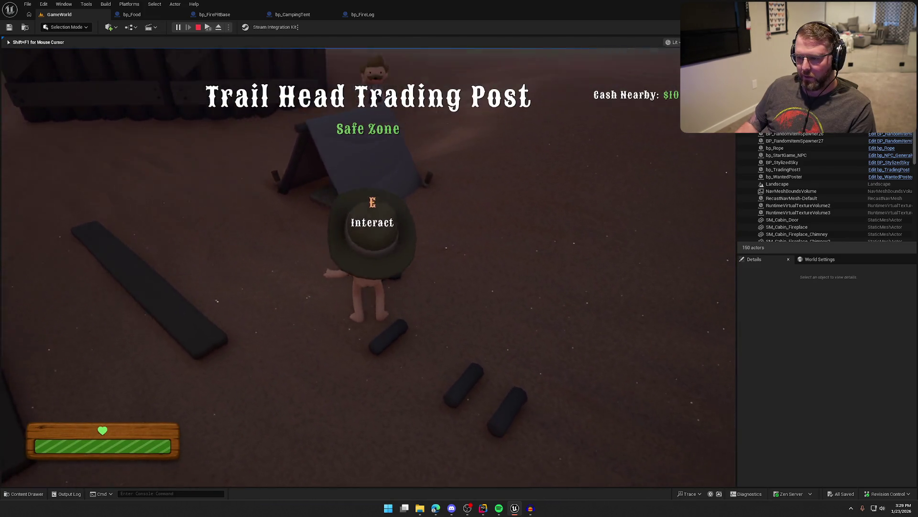
{"action": "key", "text": "e"}
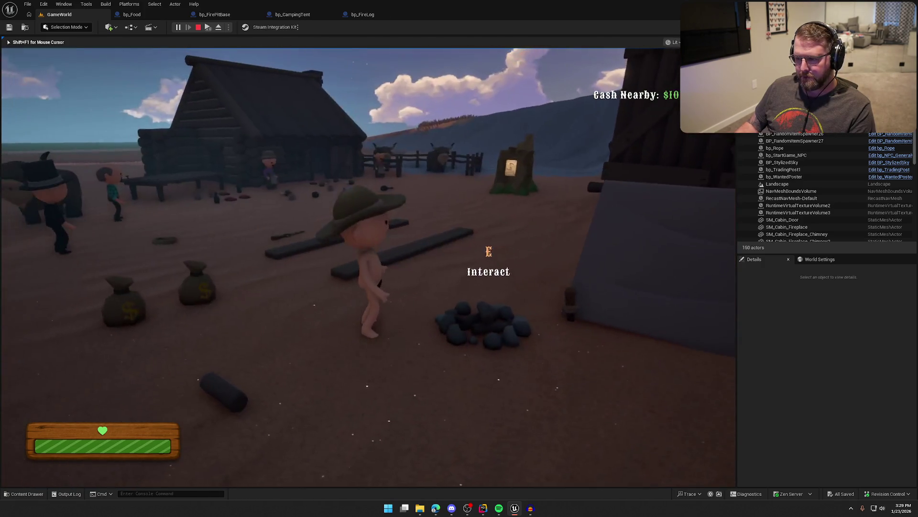
- Buy a piece of food at the item stall and drop it beside the fire pit
{"action": "key", "text": "e"}
{"action": "key", "text": "w"}
{"action": "key", "text": "shift+w"}
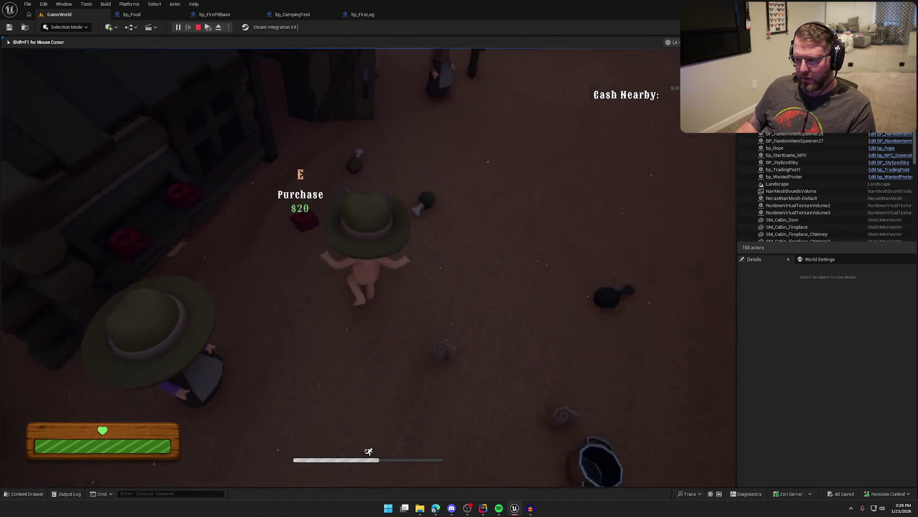
{"action": "key", "text": "e"}
{"action": "key", "text": "shift+w"}
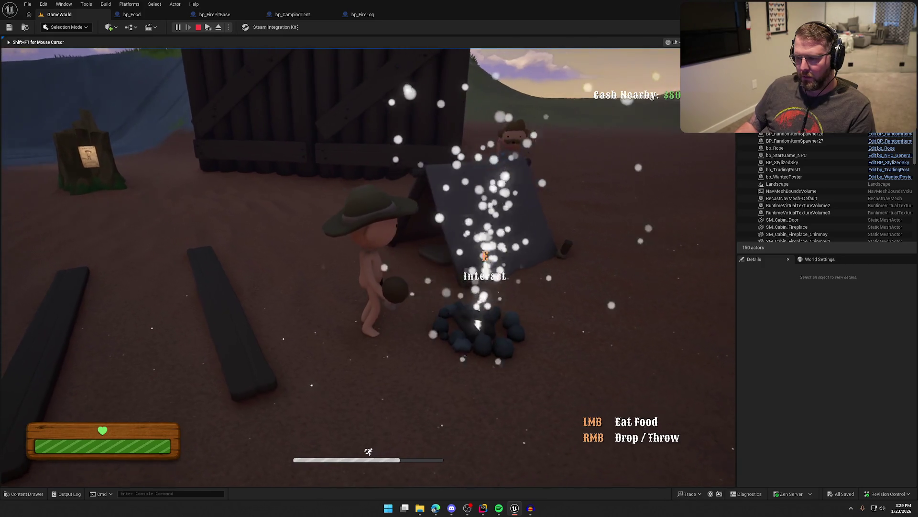
{"action": "right_click", "coordinate": [368, 267]}
- End the playtest, check the bp_Food blueprint, then return to the GameWorld level
{"action": "key", "text": "shift+w"}
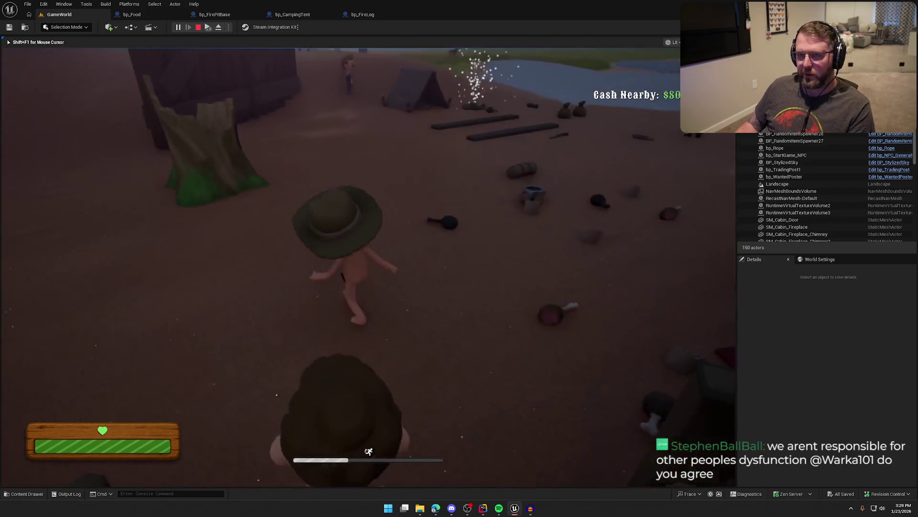
{"action": "key", "text": "Escape"}
{"action": "left_click", "coordinate": [131, 14]}
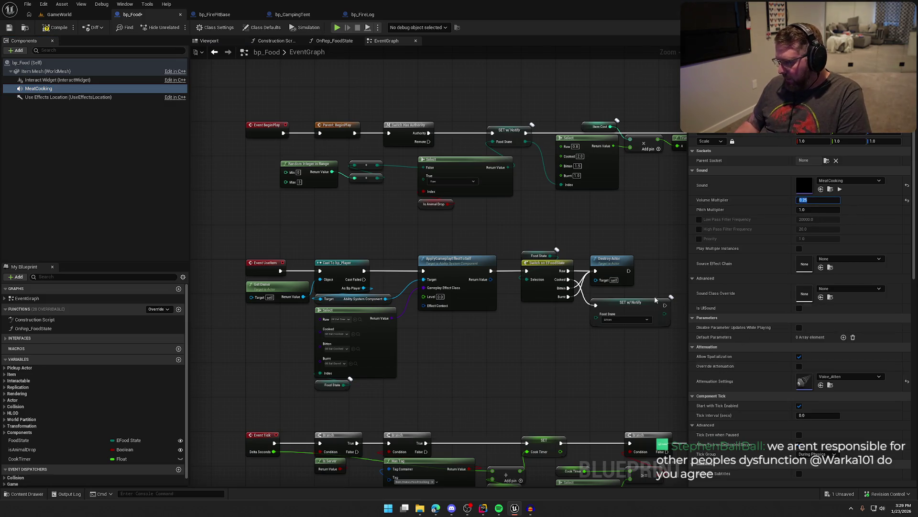
{"action": "left_click", "coordinate": [60, 18]}
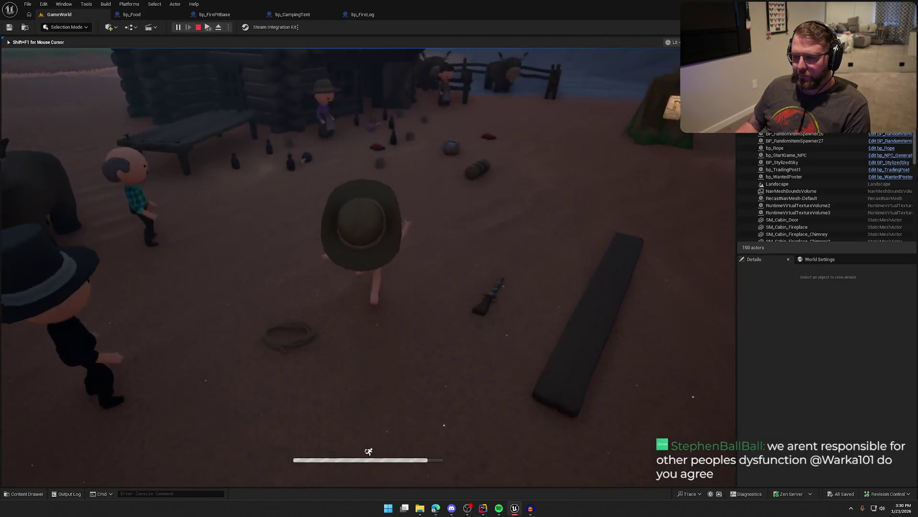
- Play again, buy food at the Trail Head Trading Post, and run to the fire pit
{"action": "left_click", "coordinate": [483, 322]}
{"action": "key", "text": "w"}
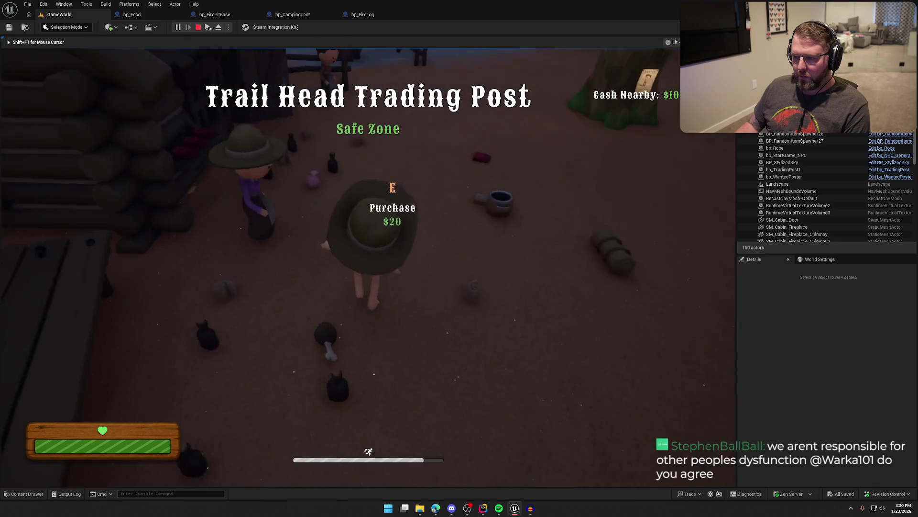
{"action": "key", "text": "e"}
{"action": "key", "text": "w"}
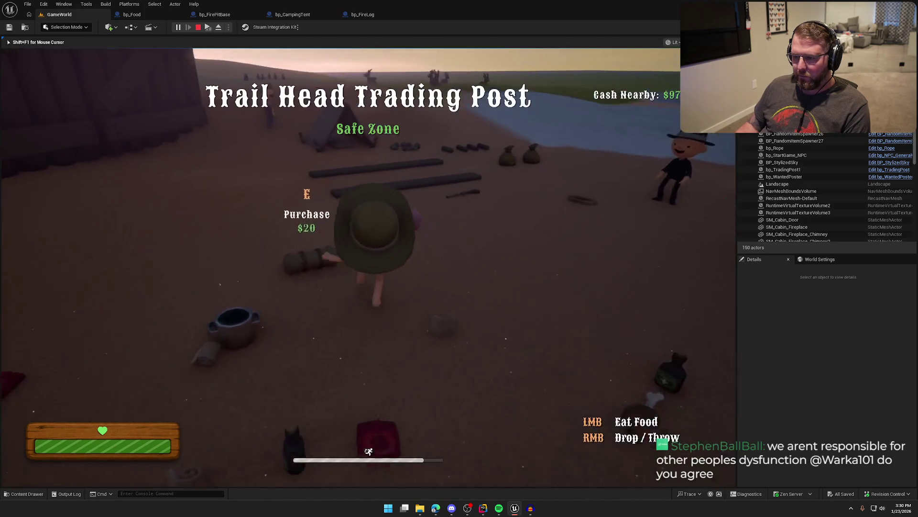
{"action": "key", "text": "w"}
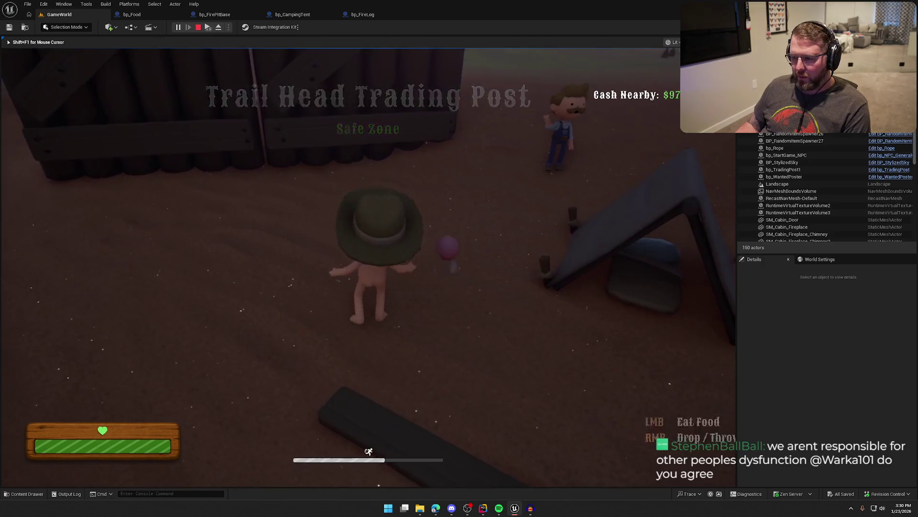
- Place a log in the fire pit to light it and take the food back in hand
{"action": "key", "text": "e"}
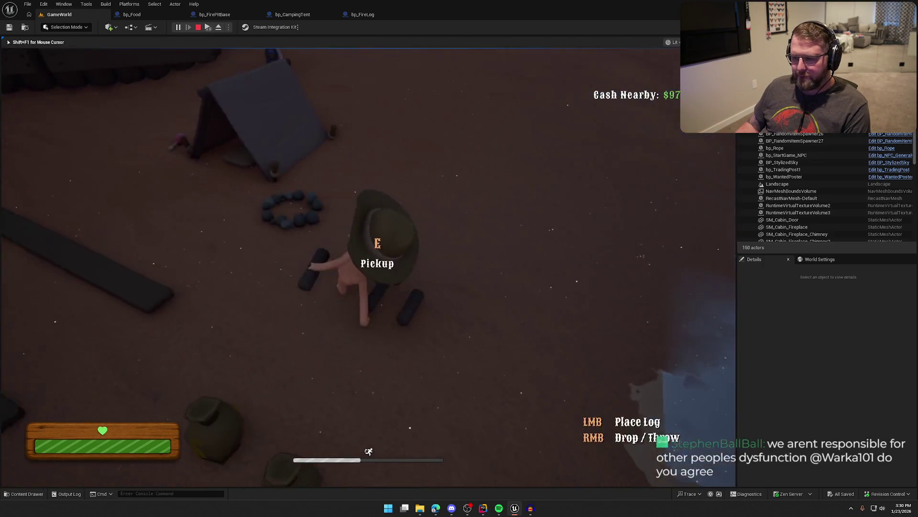
{"action": "key", "text": "w"}
{"action": "key", "text": "w"}
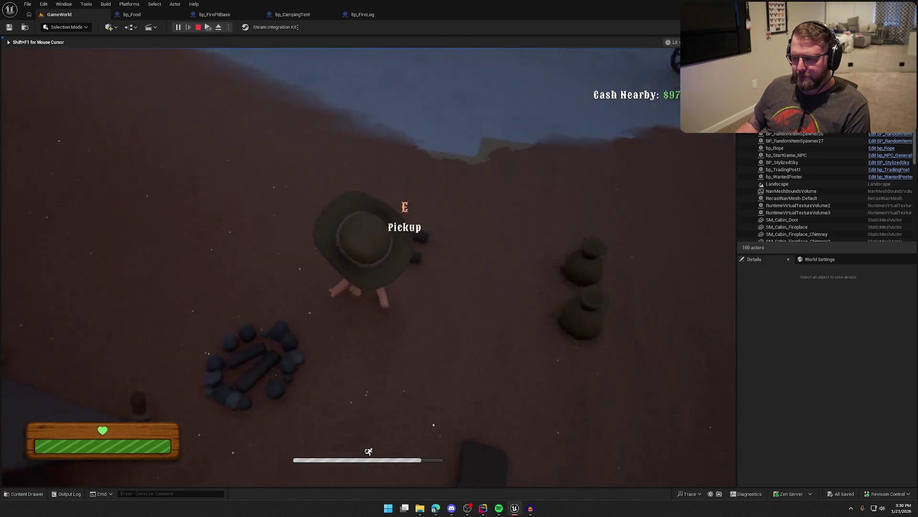
{"action": "key", "text": "e"}
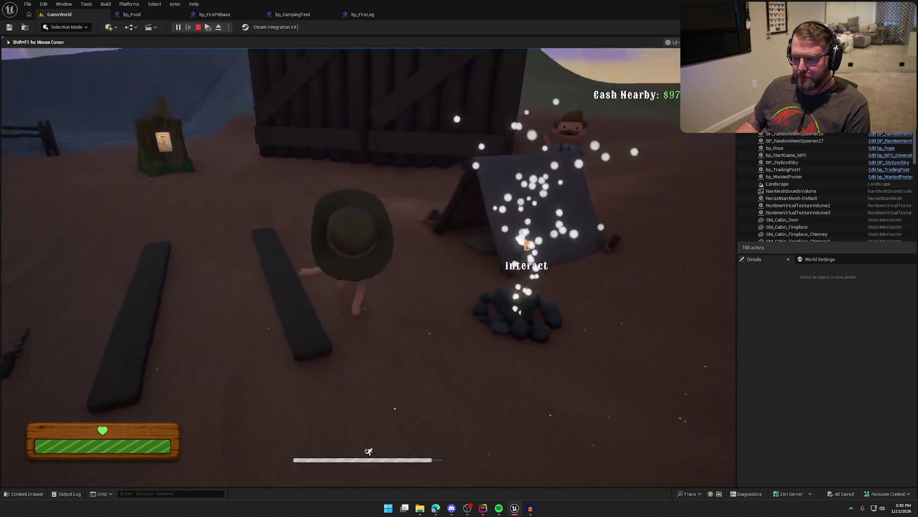
{"action": "key", "text": "w"}
{"action": "key", "text": "e"}
- Carry the food away from the burning fire pit past the cattle pen and back again
{"action": "key", "text": "w"}
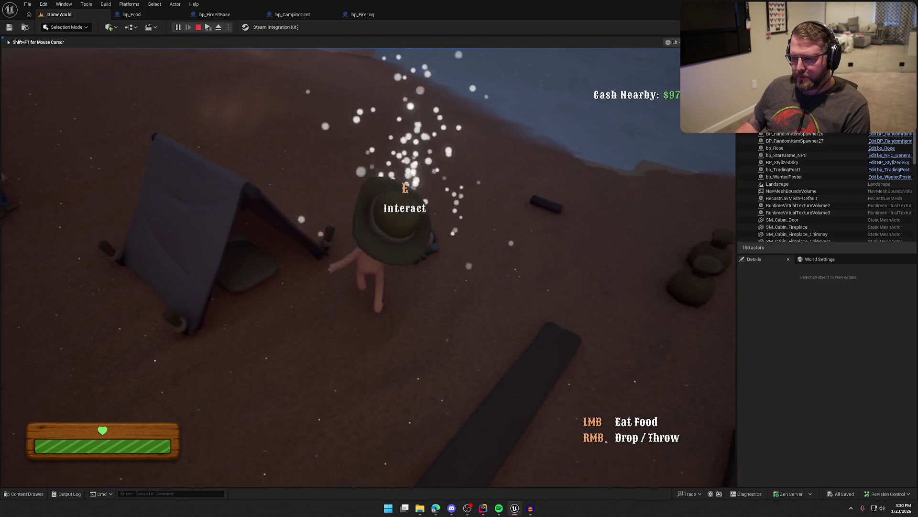
{"action": "key", "text": "w"}
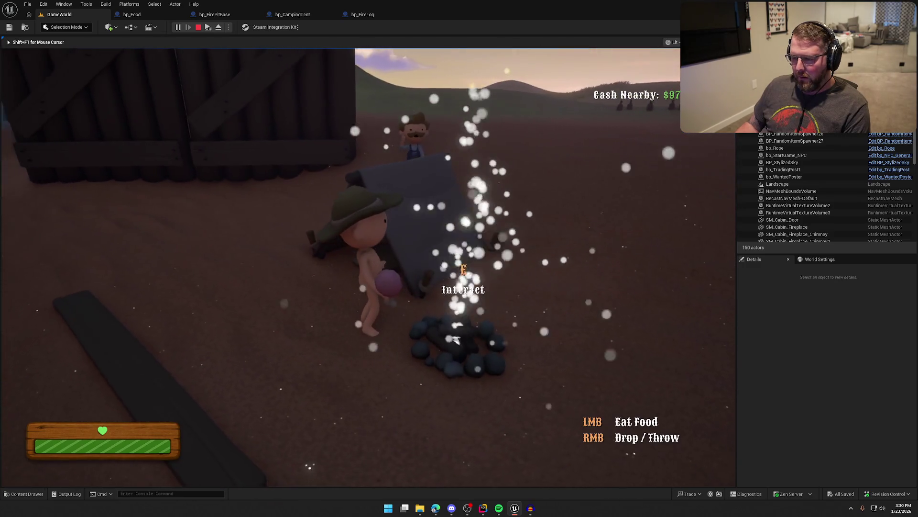
{"action": "key", "text": "w"}
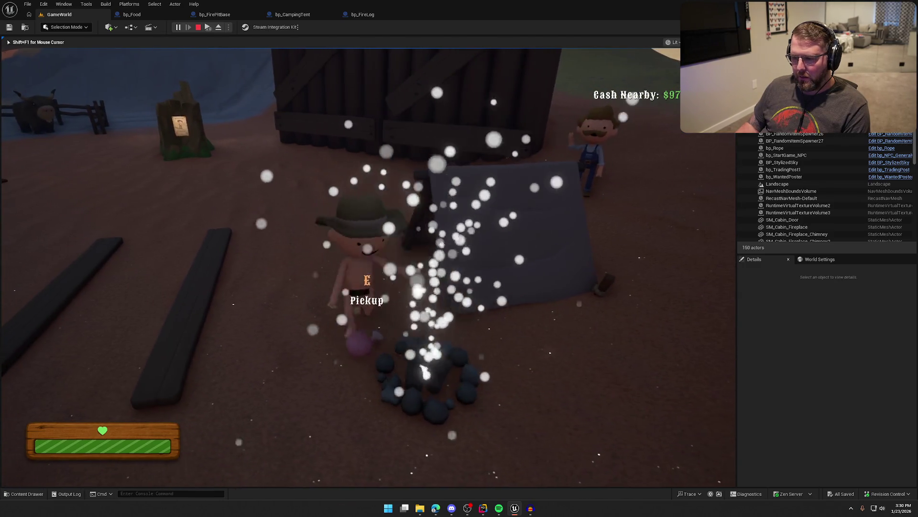
{"action": "key", "text": "w"}
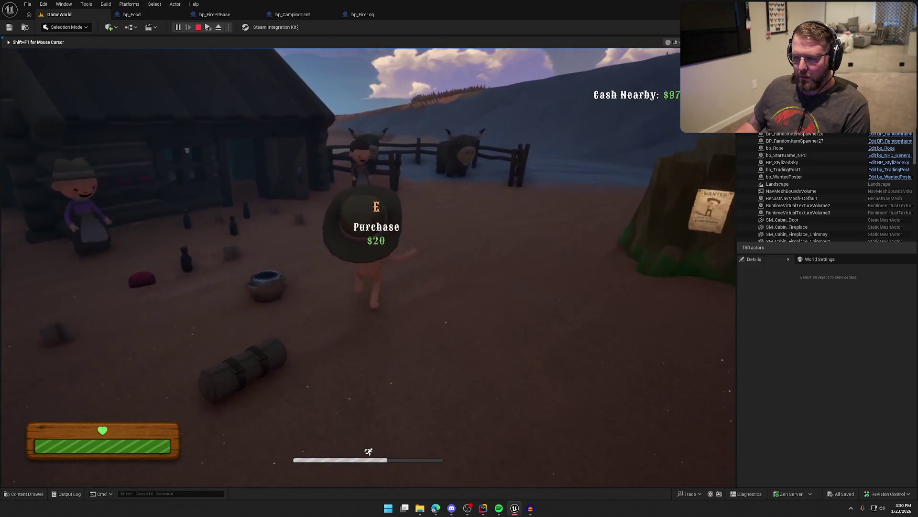
{"action": "key", "text": "w"}
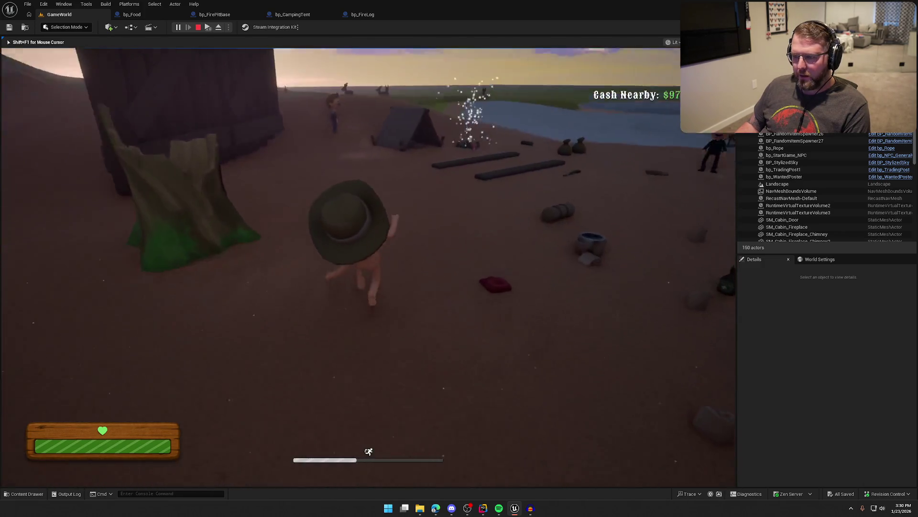
{"action": "key", "text": "w"}
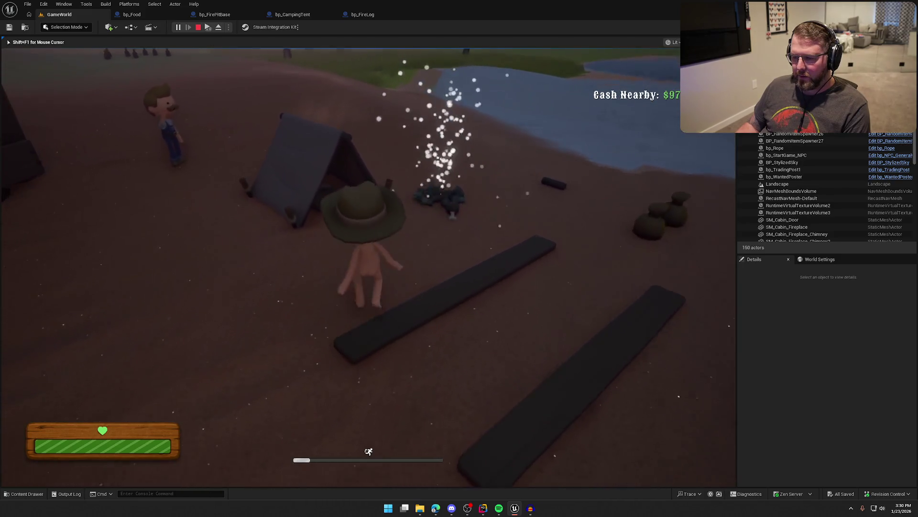
{"action": "key", "text": "w"}
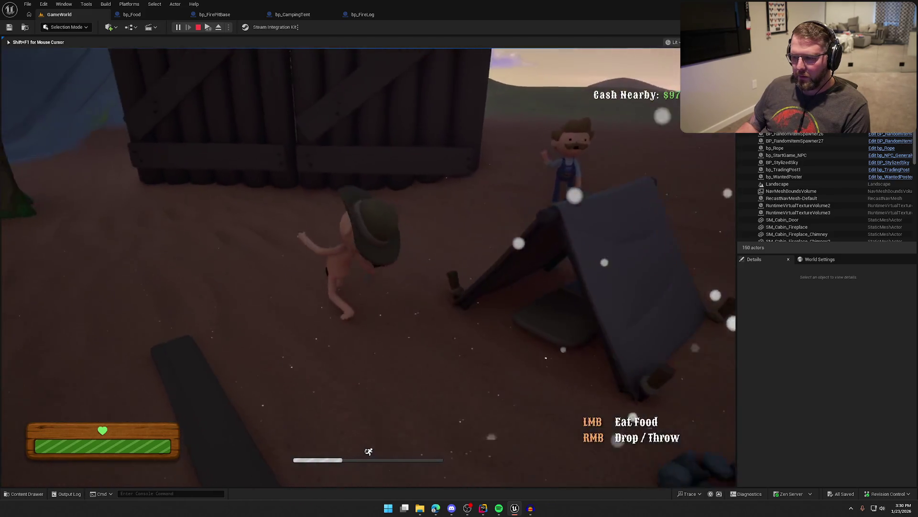
- Drop the food near the fence and end the play session
{"action": "right_click", "coordinate": [368, 266]}
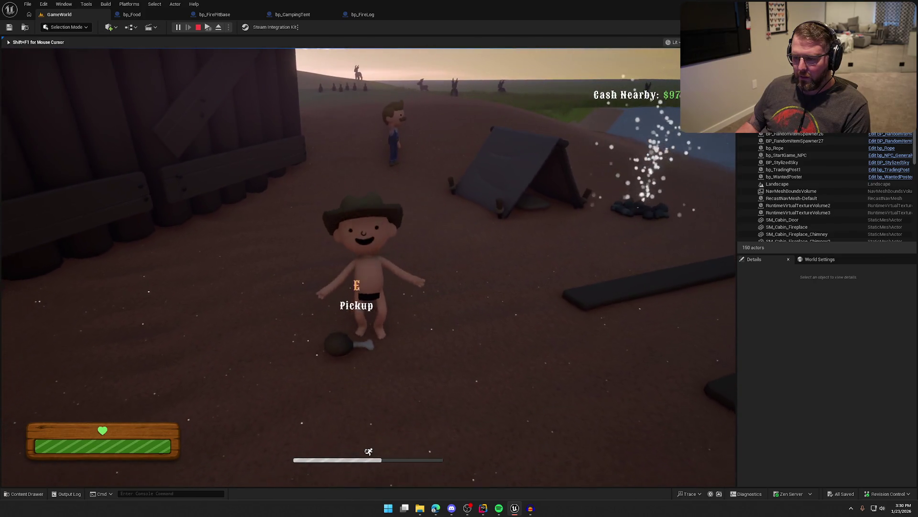
{"action": "key", "text": "w"}
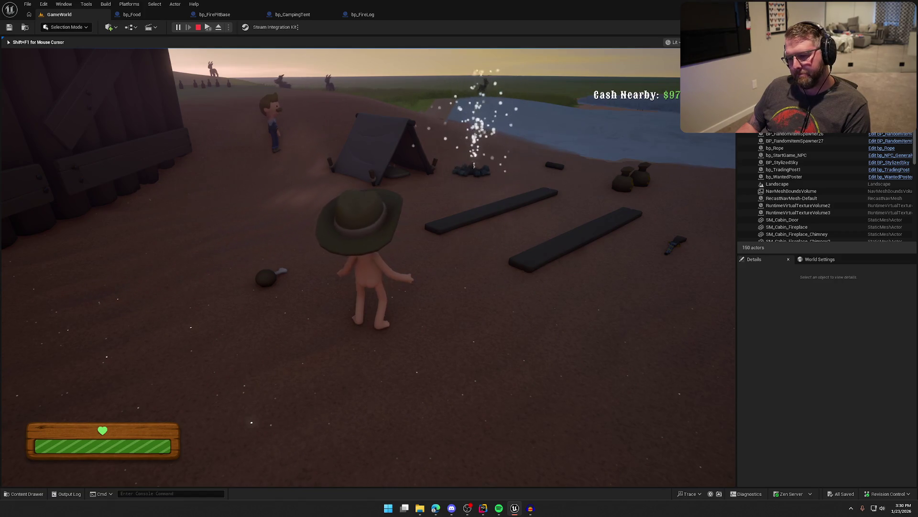
{"action": "key", "text": "Escape"}
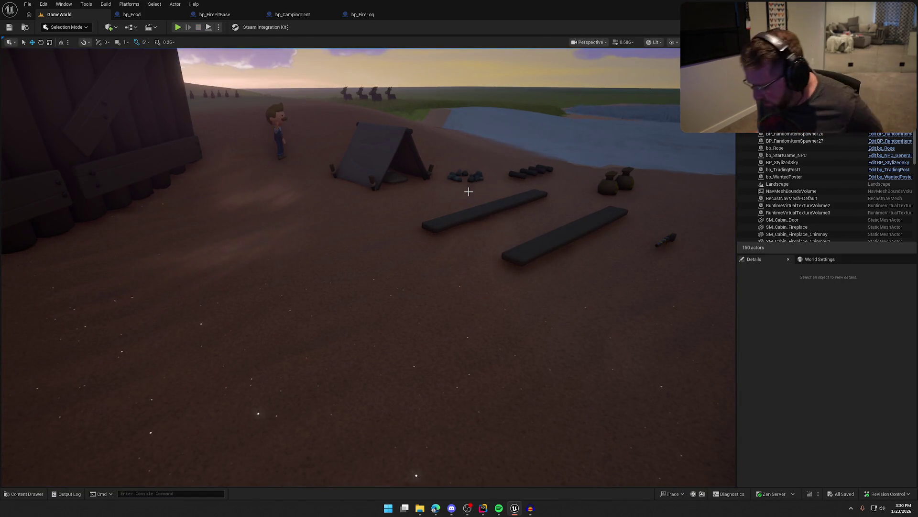
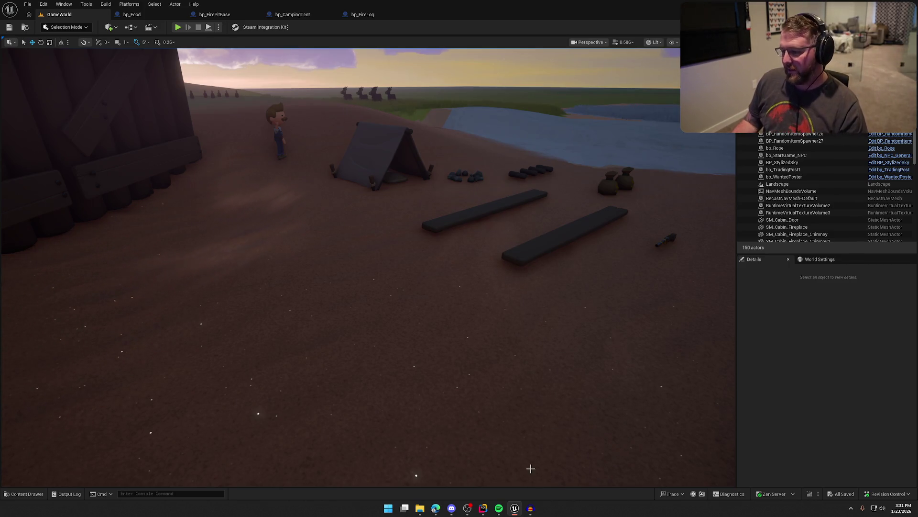
- Close the MeatCooking project in Audacity, discarding the unsaved changes
{"action": "left_click", "coordinate": [530, 509]}
{"action": "left_click", "coordinate": [911, 3]}
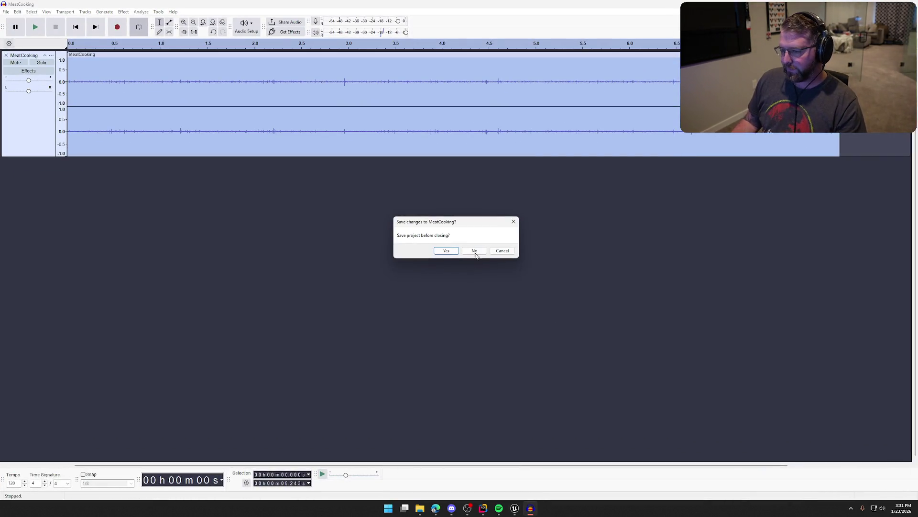
{"action": "left_click", "coordinate": [476, 250]}
- Back in Unreal, check the Sounds assets and bring up the bp_Food blueprint graph
{"action": "left_click_drag", "start_coordinate": [495, 281], "coordinate": [447, 323]}
{"action": "key", "text": "ctrl+space"}
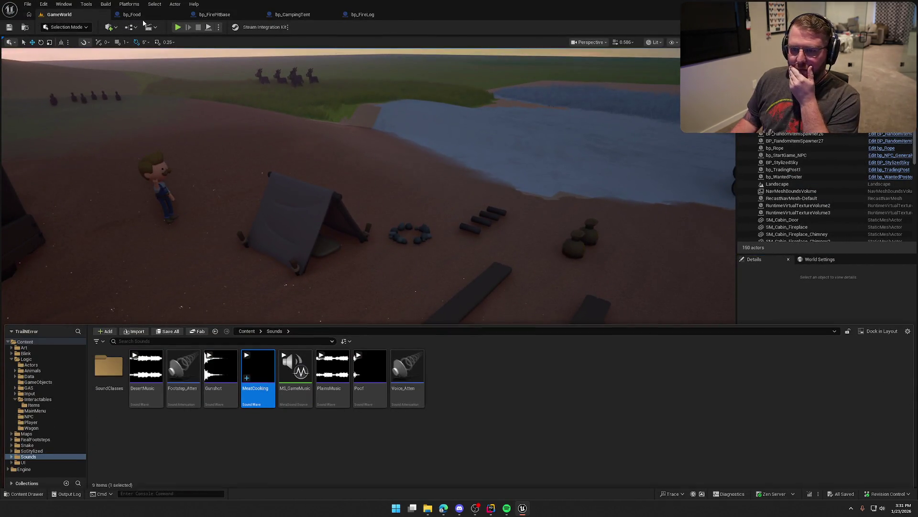
{"action": "left_click", "coordinate": [134, 14]}
{"action": "scroll", "coordinate": [349, 248], "scroll_direction": "up", "scroll_amount": 3}
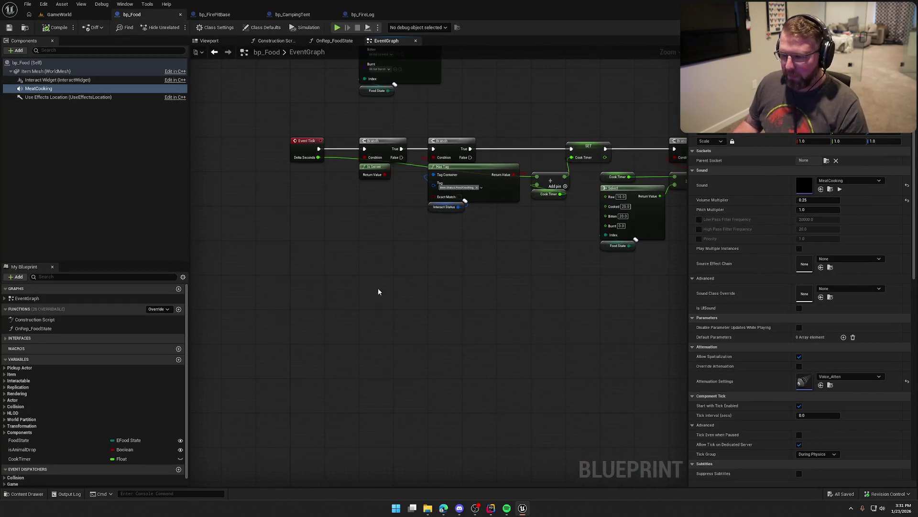
- Add a custom event named StartStopSizzle and a MeatCooking component reference to the graph
{"action": "right_click", "coordinate": [362, 214]}
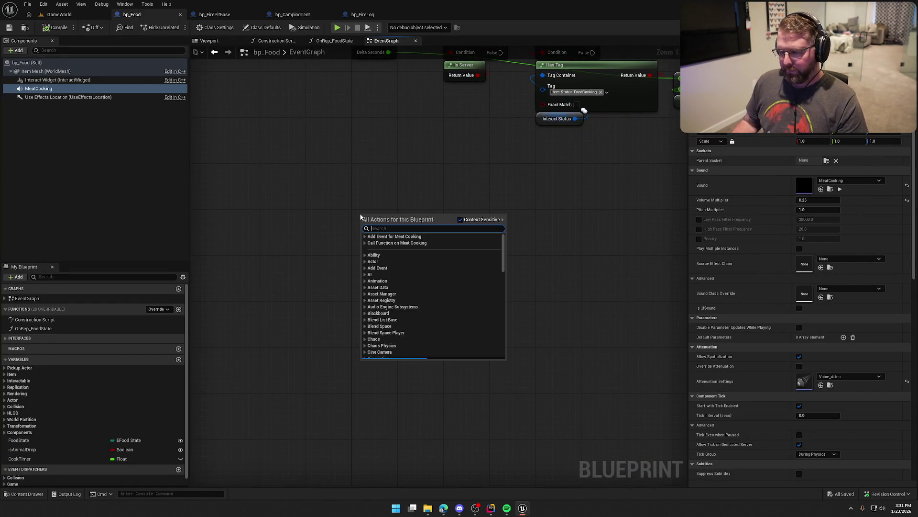
{"action": "type", "text": "cust"}
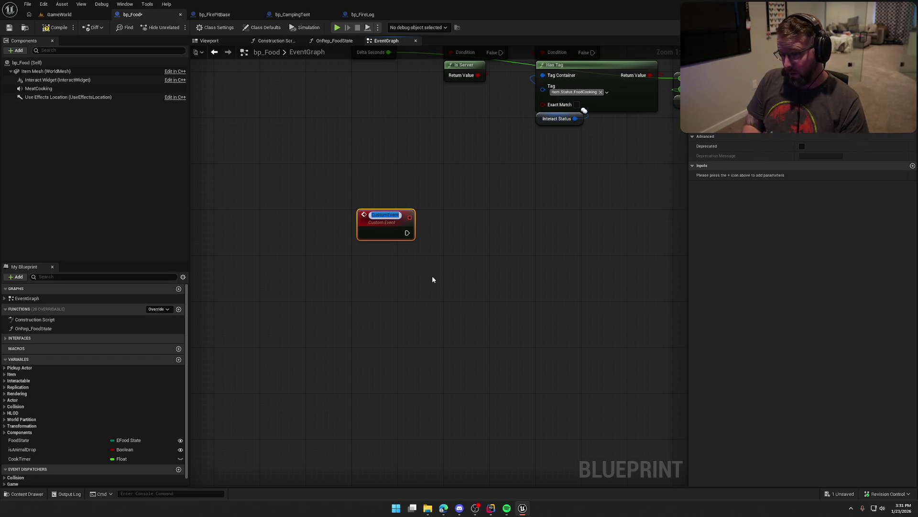
{"action": "type", "text": "StartStop"}
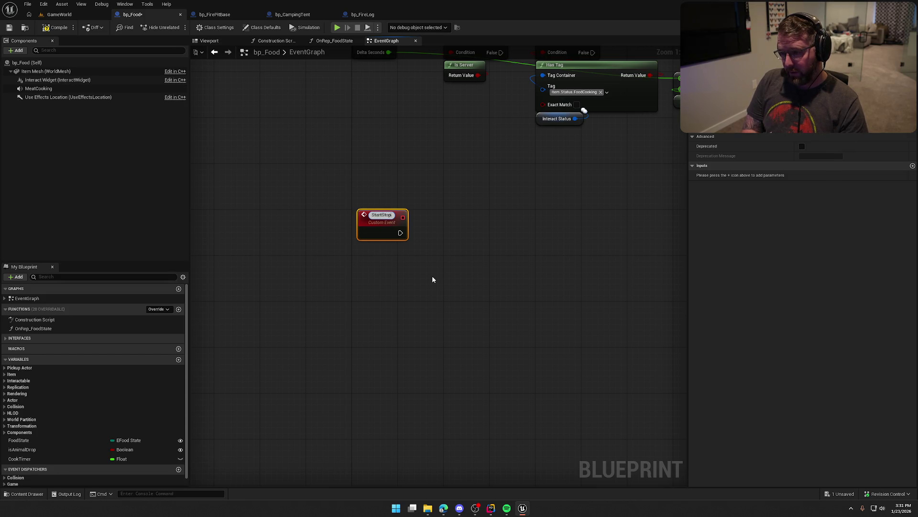
{"action": "type", "text": "Sizzle"}
{"action": "key", "text": "Return"}
{"action": "mouse_move", "coordinate": [432, 280]}
{"action": "left_mouse_down"}
{"action": "mouse_move", "coordinate": [385, 310]}
{"action": "mouse_move", "coordinate": [414, 393]}
{"action": "left_mouse_up"}
{"action": "mouse_move", "coordinate": [43, 89]}
{"action": "left_mouse_down"}
{"action": "mouse_move", "coordinate": [57, 91]}
{"action": "mouse_move", "coordinate": [340, 363]}
{"action": "left_mouse_up"}
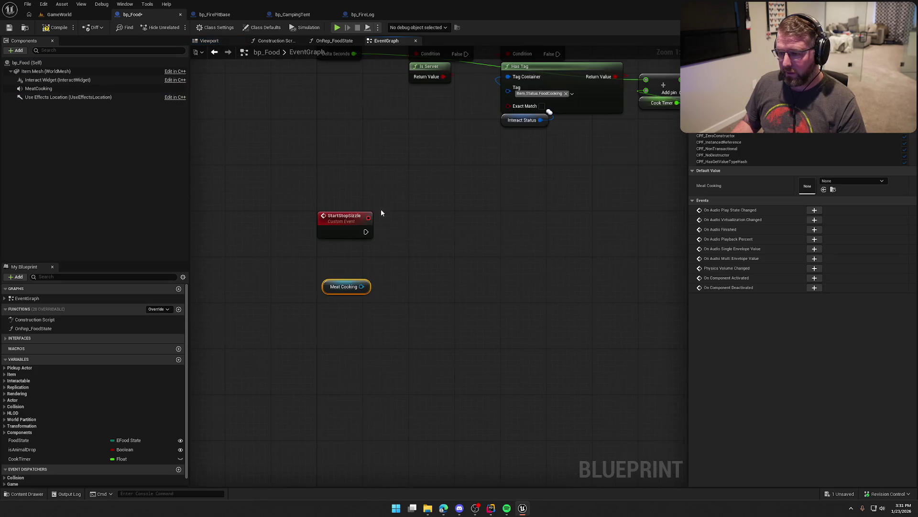
- Give StartStopSizzle a Boolean input named bShouldSizzle
{"action": "left_click", "coordinate": [334, 225]}
{"action": "left_click", "coordinate": [913, 166]}
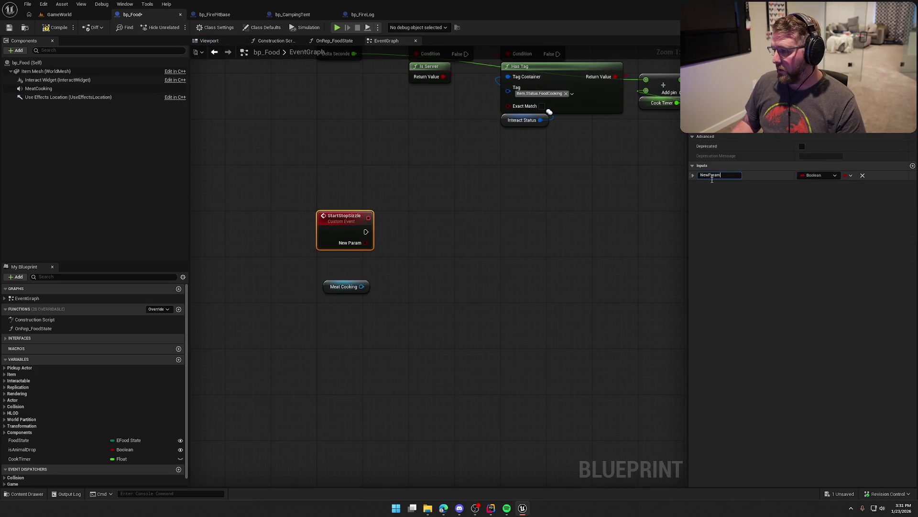
{"action": "type", "text": "bShould"}
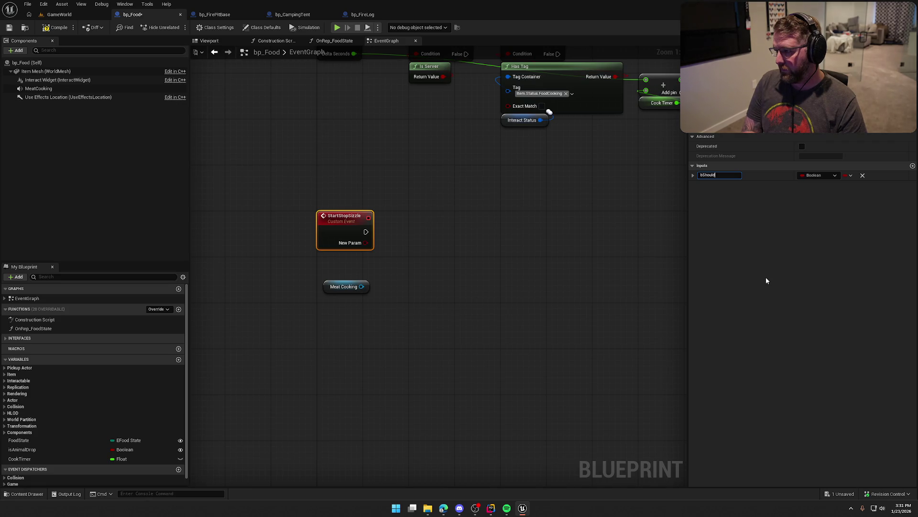
{"action": "type", "text": "Sizzle"}
{"action": "key", "text": "Return"}
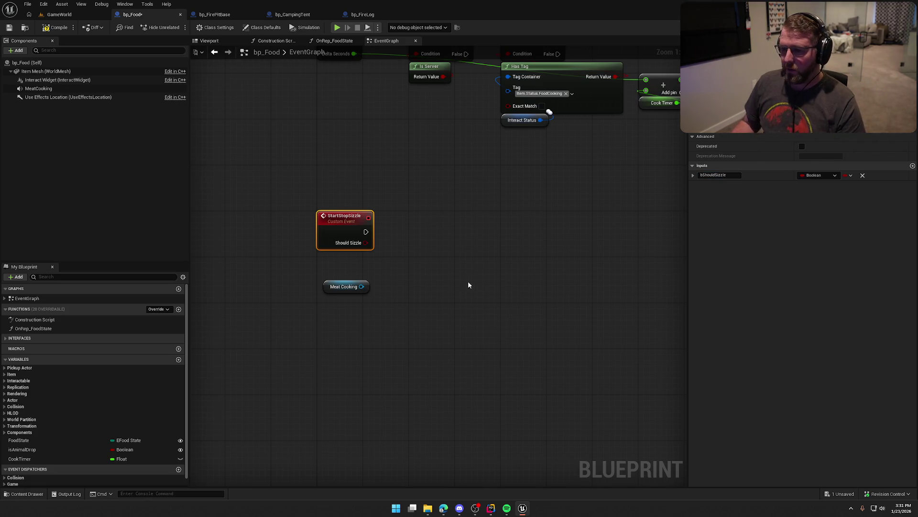
- Search the MeatCooking reference's actions for 'set enable'
{"action": "left_click_drag", "start_coordinate": [471, 285], "coordinate": [363, 251]}
{"action": "left_click_drag", "start_coordinate": [312, 237], "coordinate": [363, 238]}
{"action": "type", "text": "set enable"}
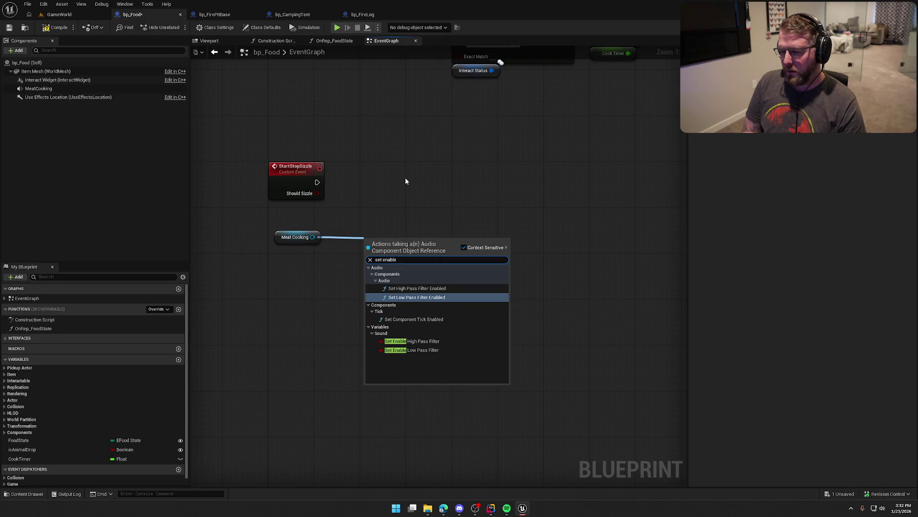
- Add a Set Active node for Meat Cooking and arrange it beside StartStopSizzle
{"action": "key", "text": "BackSpace"}
{"action": "key", "text": "BackSpace"}
{"action": "key", "text": "BackSpace"}
{"action": "key", "text": "BackSpace"}
{"action": "key", "text": "BackSpace"}
{"action": "key", "text": "BackSpace"}
{"action": "type", "text": "acti"}
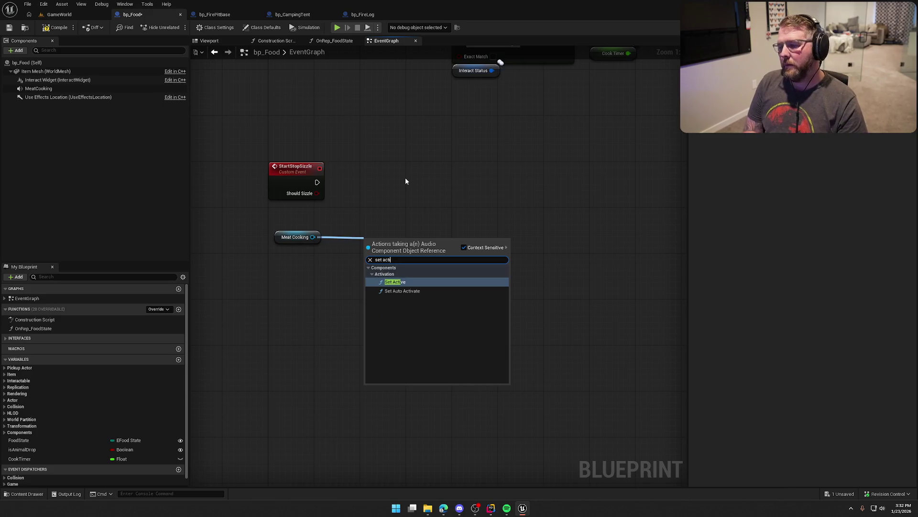
{"action": "key", "text": "Return"}
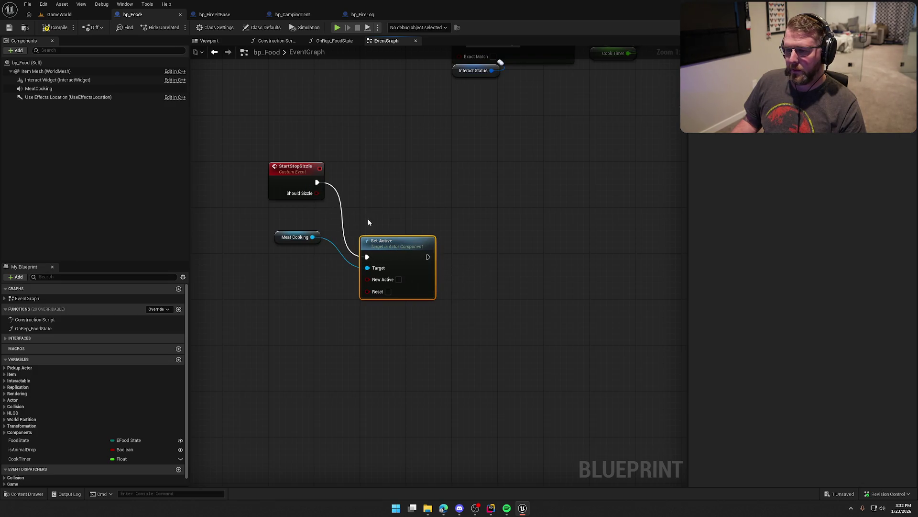
{"action": "mouse_move", "coordinate": [415, 275]}
{"action": "left_mouse_down"}
{"action": "mouse_move", "coordinate": [415, 189]}
{"action": "mouse_move", "coordinate": [395, 175]}
{"action": "left_mouse_up"}
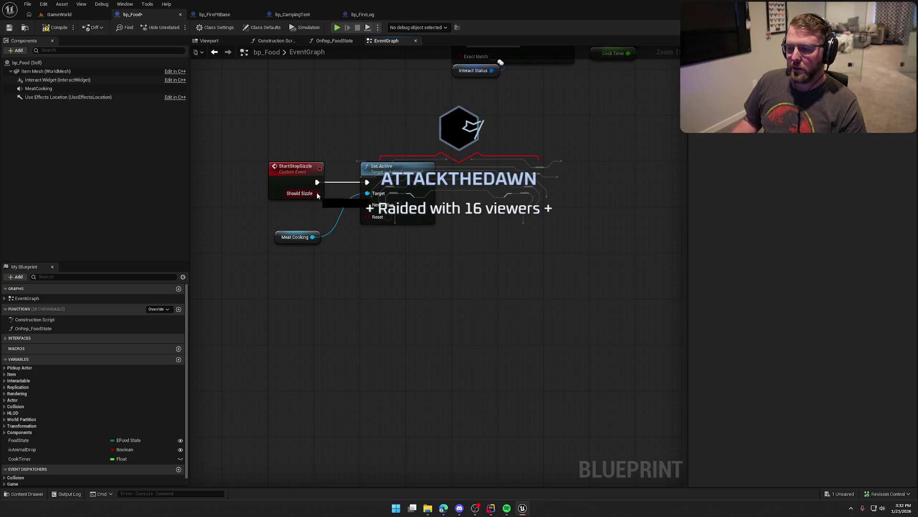
{"action": "left_click_drag", "start_coordinate": [289, 238], "coordinate": [369, 232]}
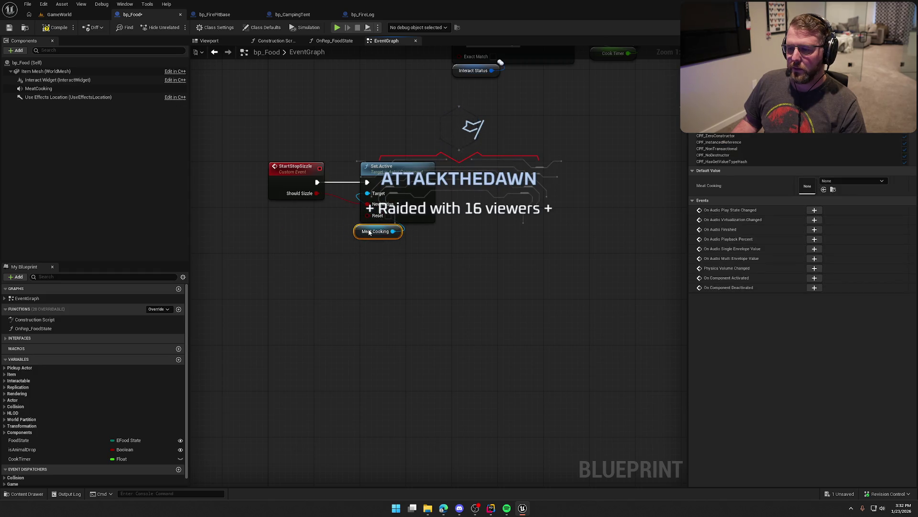
{"action": "left_click", "coordinate": [432, 295]}
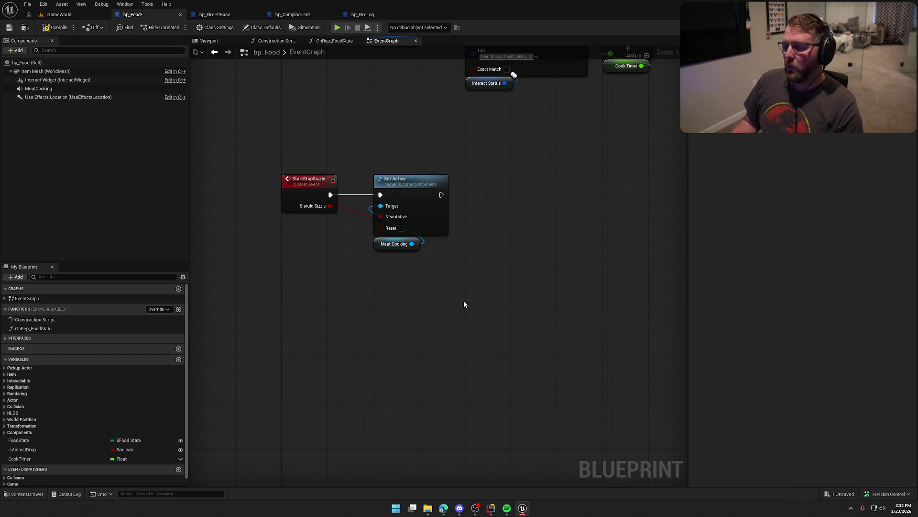
- Pan across the graph to review the Interact Status, Cook Timer and Event Tick chains
{"action": "left_click_drag", "start_coordinate": [472, 304], "coordinate": [454, 253]}
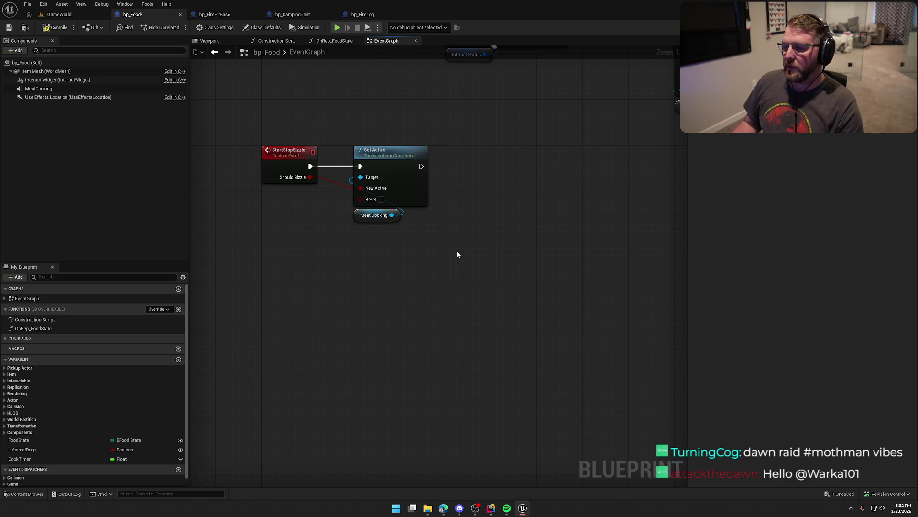
{"action": "left_click_drag", "start_coordinate": [458, 252], "coordinate": [435, 277]}
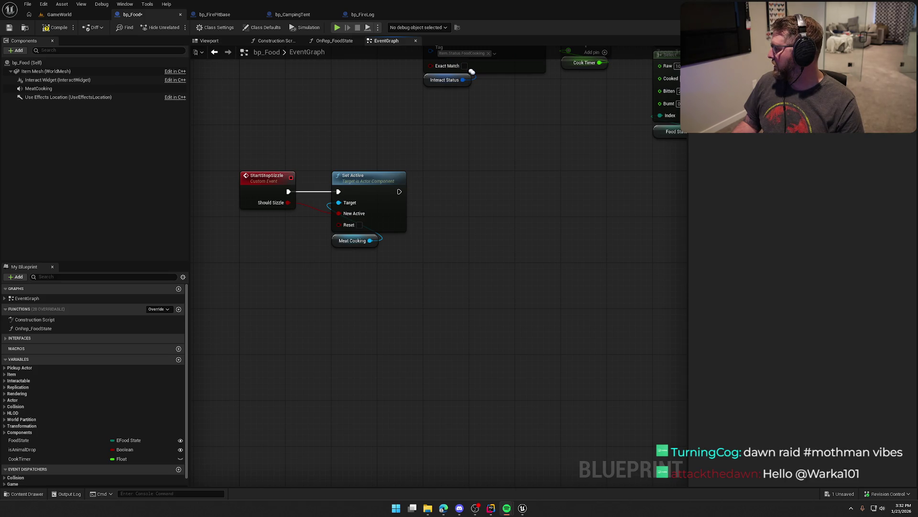
{"action": "mouse_move", "coordinate": [339, 328]}
{"action": "left_mouse_down"}
{"action": "mouse_move", "coordinate": [341, 361]}
{"action": "mouse_move", "coordinate": [346, 326]}
{"action": "left_mouse_up"}
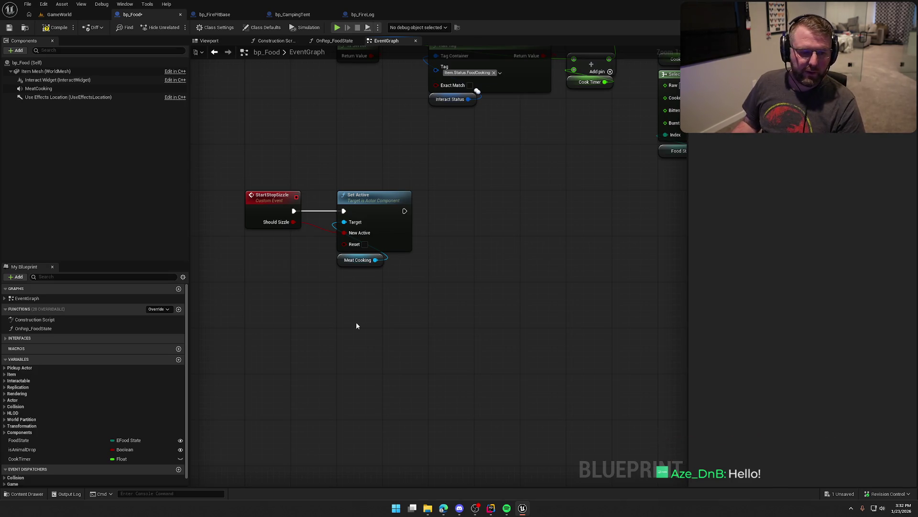
{"action": "left_click_drag", "start_coordinate": [360, 335], "coordinate": [367, 359]}
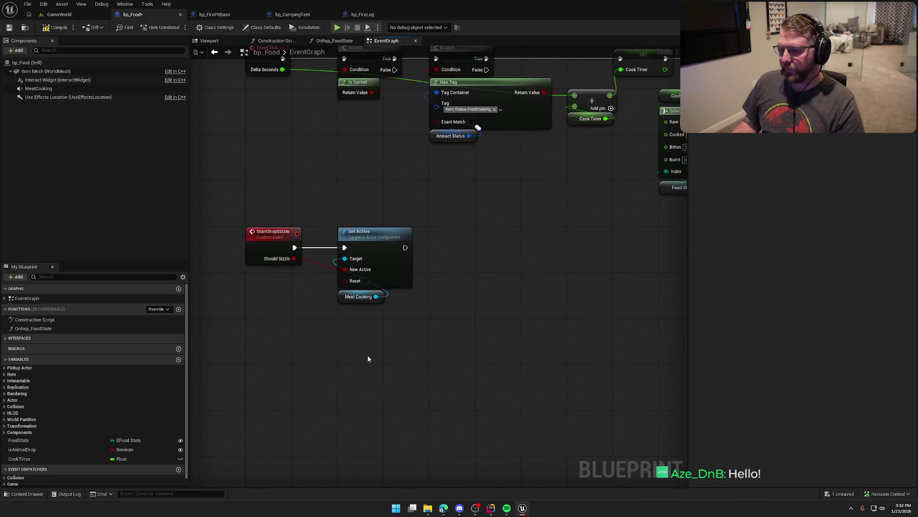
- Switch to the GameWorld level and fly toward the cabin, tent, logs and wagon
{"action": "left_click", "coordinate": [59, 15]}
{"action": "left_click_drag", "start_coordinate": [391, 230], "coordinate": [390, 231]}
{"action": "left_click_drag", "start_coordinate": [428, 265], "coordinate": [428, 265]}
{"action": "left_click_drag", "start_coordinate": [420, 317], "coordinate": [420, 318]}
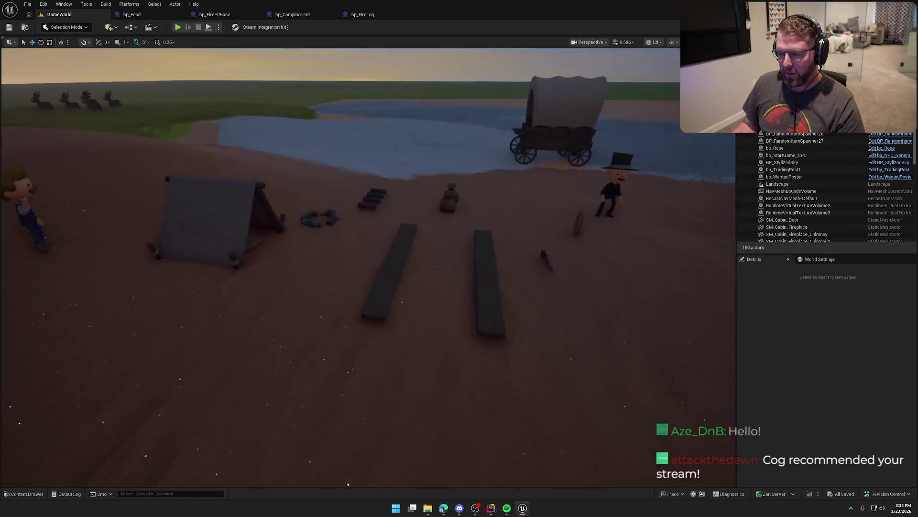
- Start play mode, fetch a log to the fire pit and light it
{"action": "left_click_drag", "start_coordinate": [258, 101], "coordinate": [258, 101]}
{"action": "key", "text": "alt+p"}
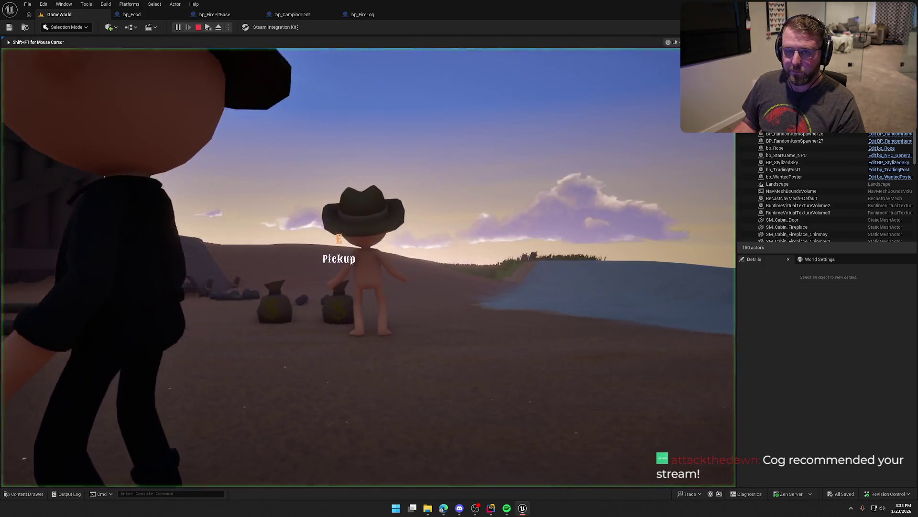
{"action": "key", "text": "w"}
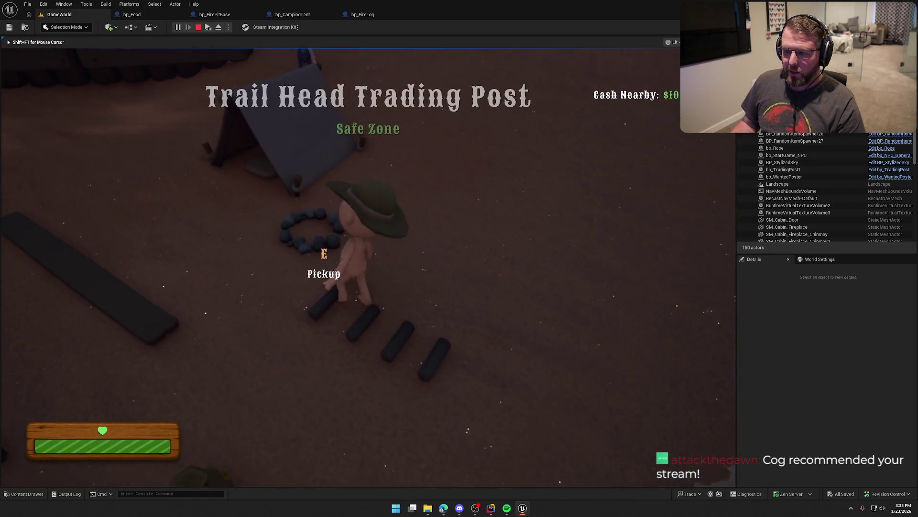
{"action": "key", "text": "w"}
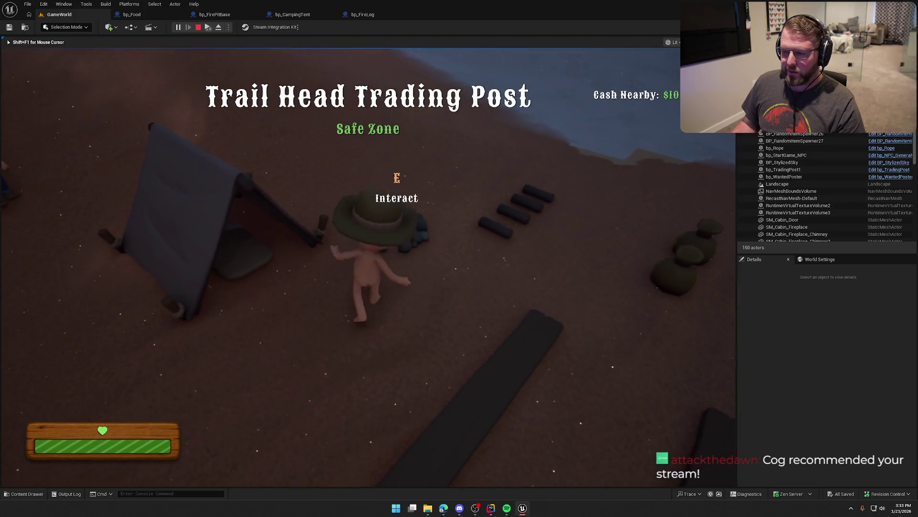
{"action": "key", "text": "w"}
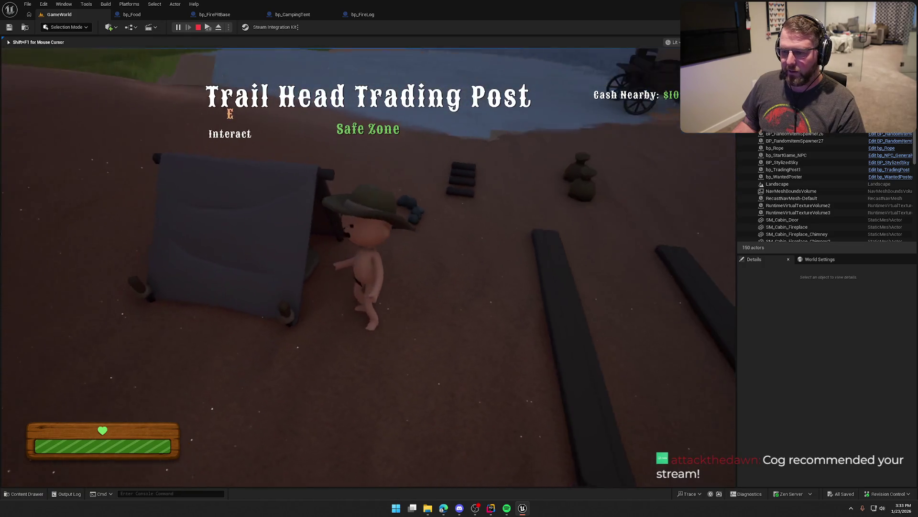
{"action": "key", "text": "w"}
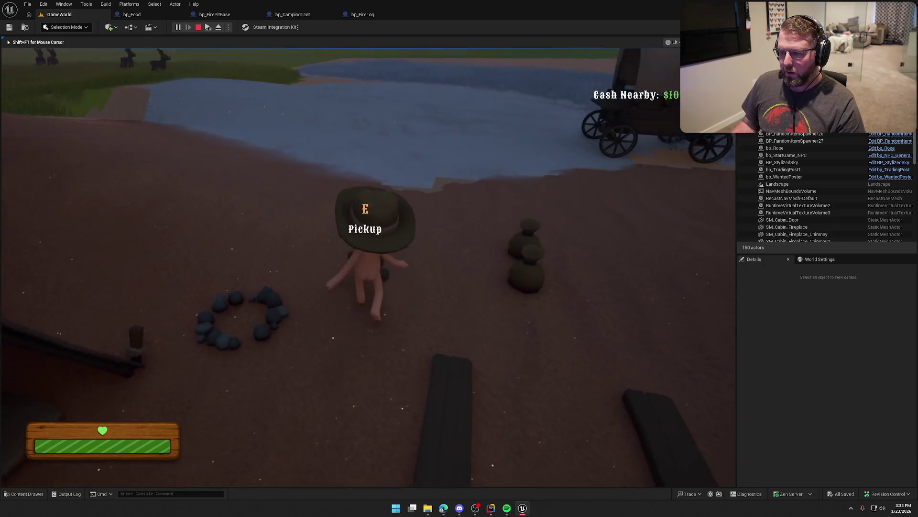
{"action": "key", "text": "e"}
{"action": "key", "text": "w"}
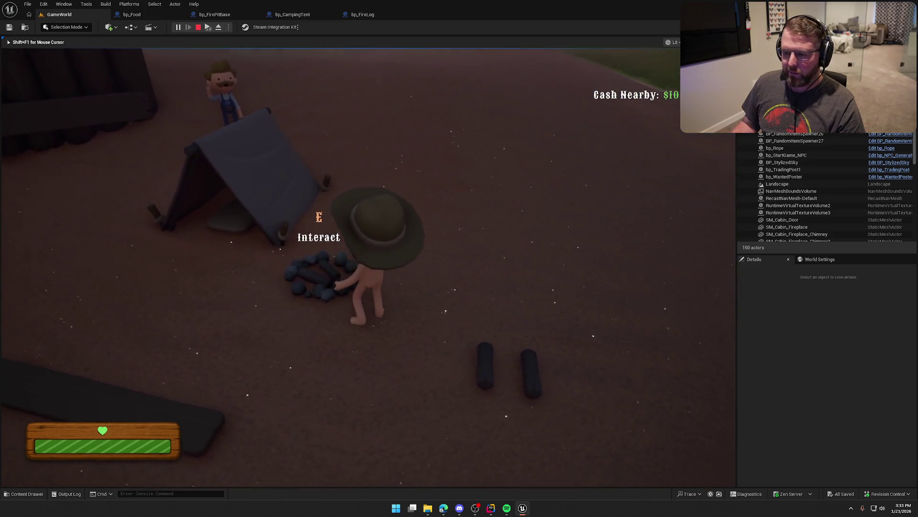
{"action": "key", "text": "e"}
{"action": "key", "text": "e"}
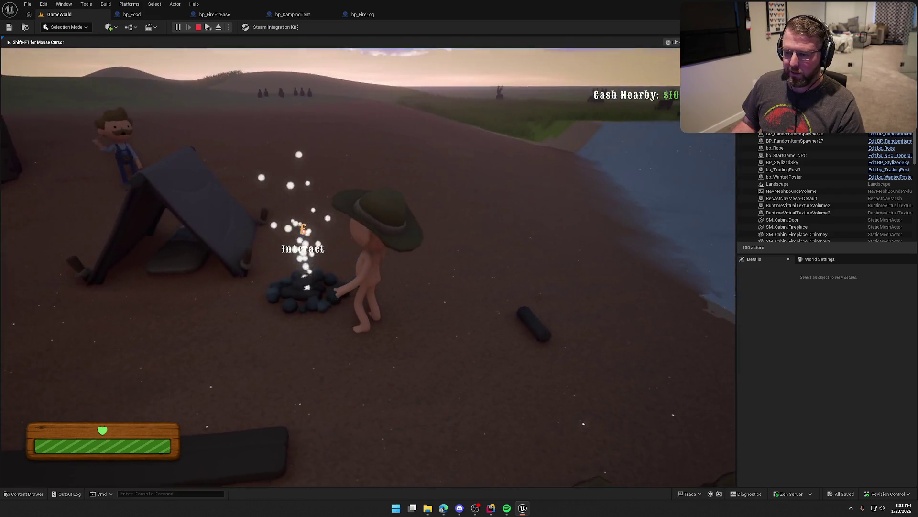
{"action": "key", "text": "w"}
{"action": "key", "text": "w"}
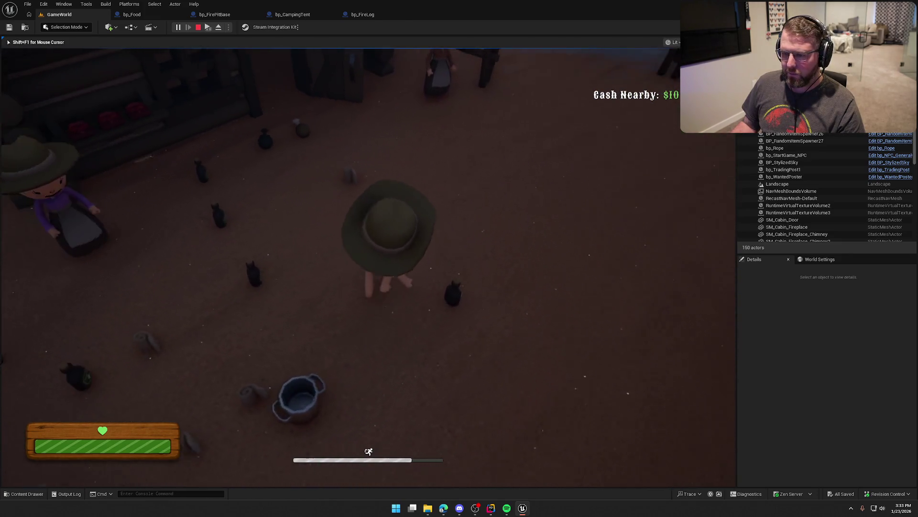
- Buy a food item for $10 and carry it to the campfire
{"action": "key", "text": "e"}
{"action": "key", "text": "w"}
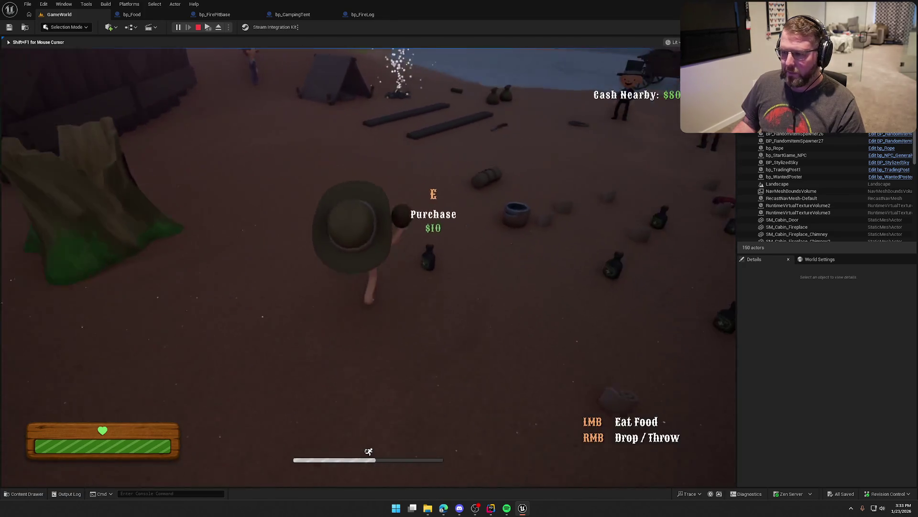
{"action": "key", "text": "w"}
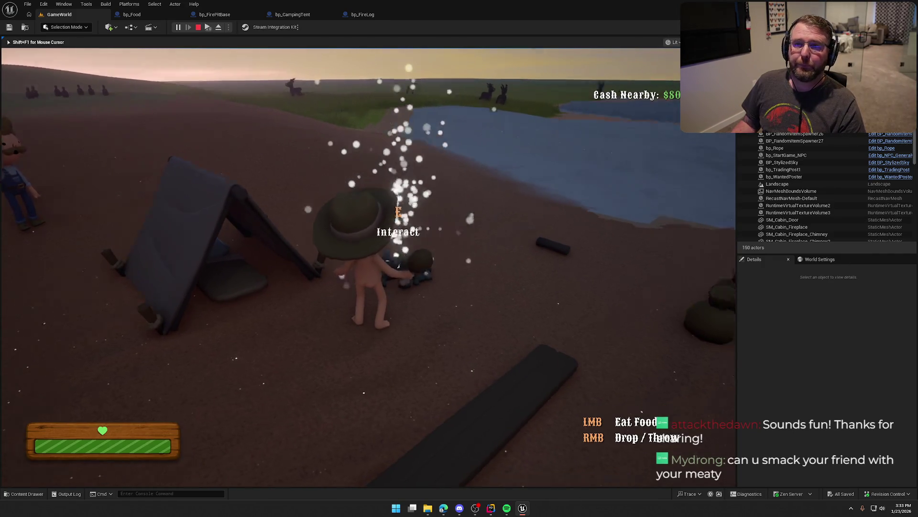
{"action": "key", "text": "shift+w"}
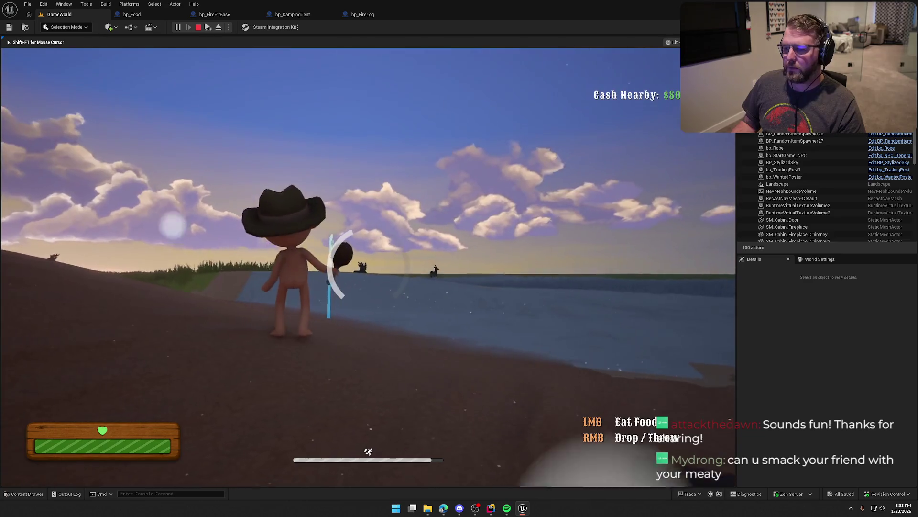
- Throw the food away, grab the gun, run into the grass and drop it there
{"action": "right_click", "coordinate": [368, 267]}
{"action": "key", "text": "shift+w"}
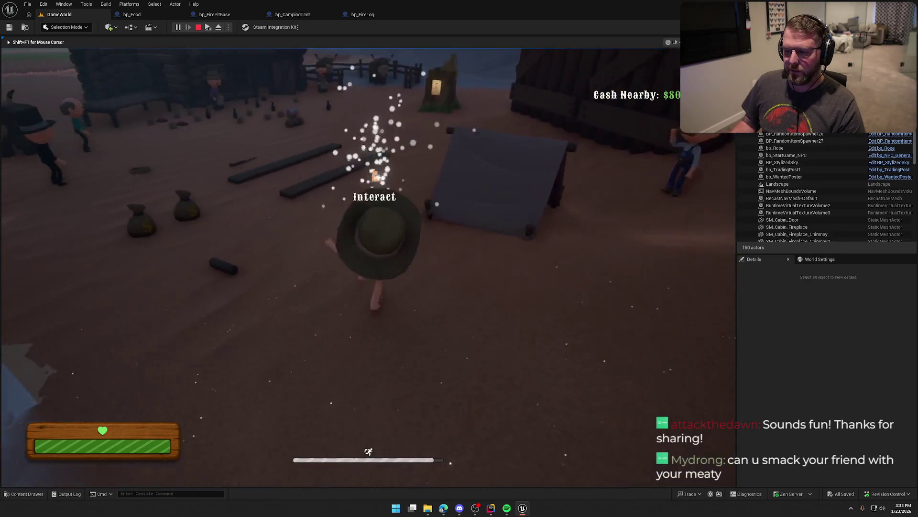
{"action": "key", "text": "e"}
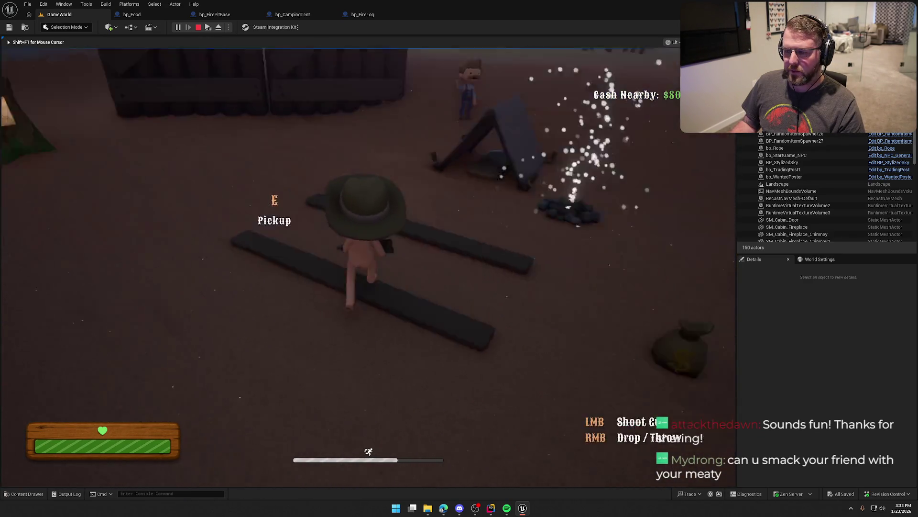
{"action": "key", "text": "shift+w"}
{"action": "key", "text": "shift+w"}
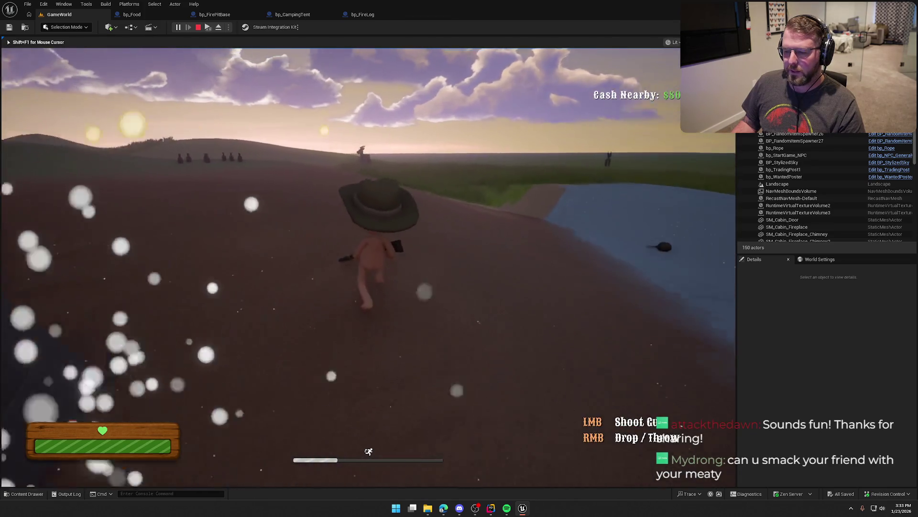
{"action": "key", "text": "w"}
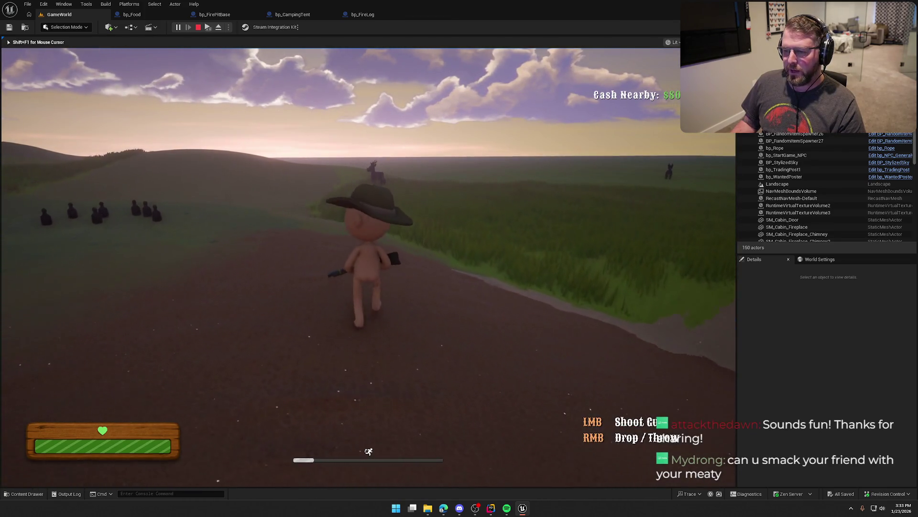
{"action": "key", "text": "w"}
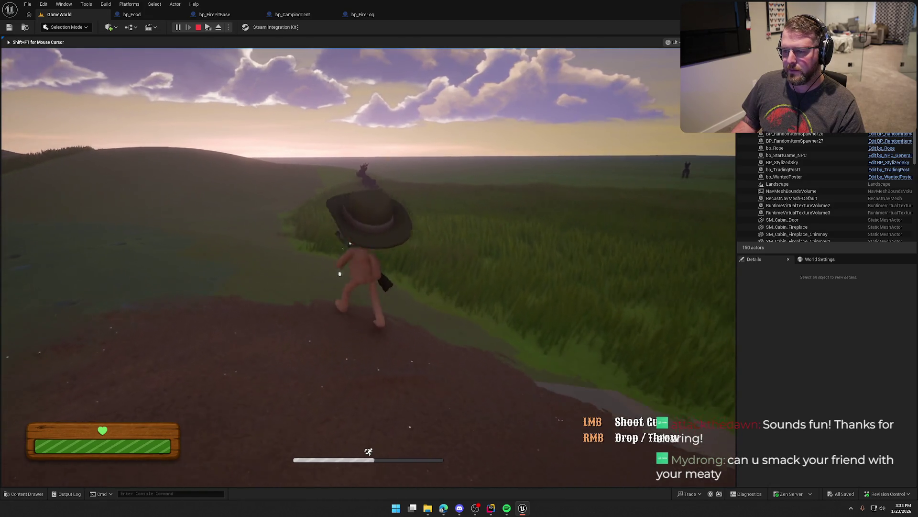
{"action": "right_click", "coordinate": [340, 267]}
{"action": "key", "text": "shift+w"}
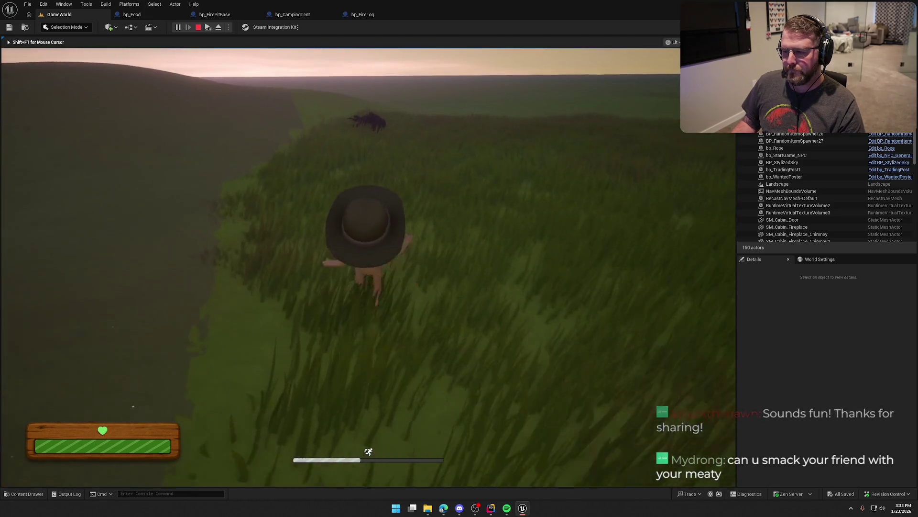
- Pick up two food items lying in the grass, one per hand
{"action": "key", "text": "w"}
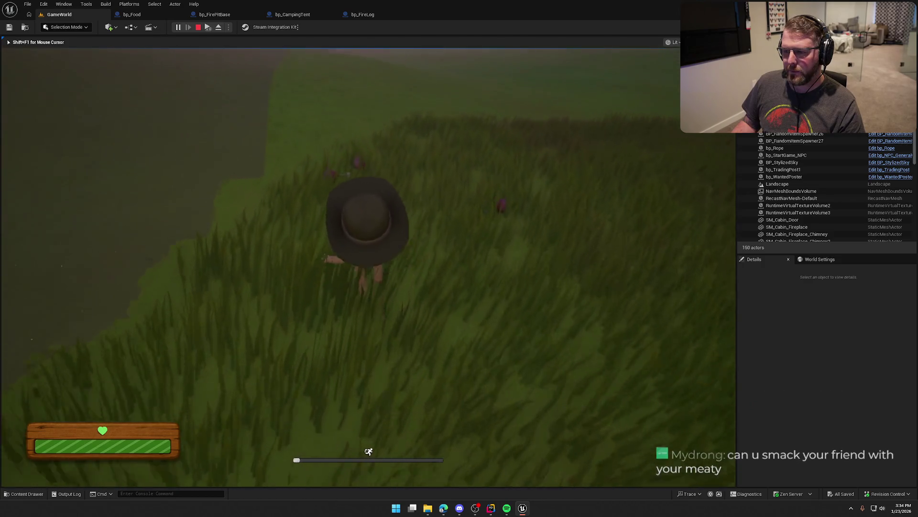
{"action": "key", "text": "e"}
{"action": "key", "text": "w"}
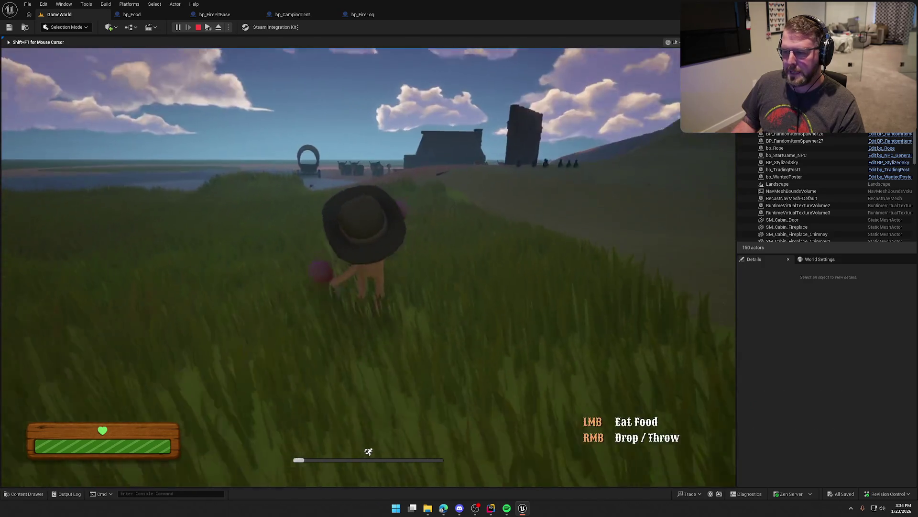
{"action": "key", "text": "e"}
- Carry the food back to the lit campfire beside the tent
{"action": "key", "text": "w"}
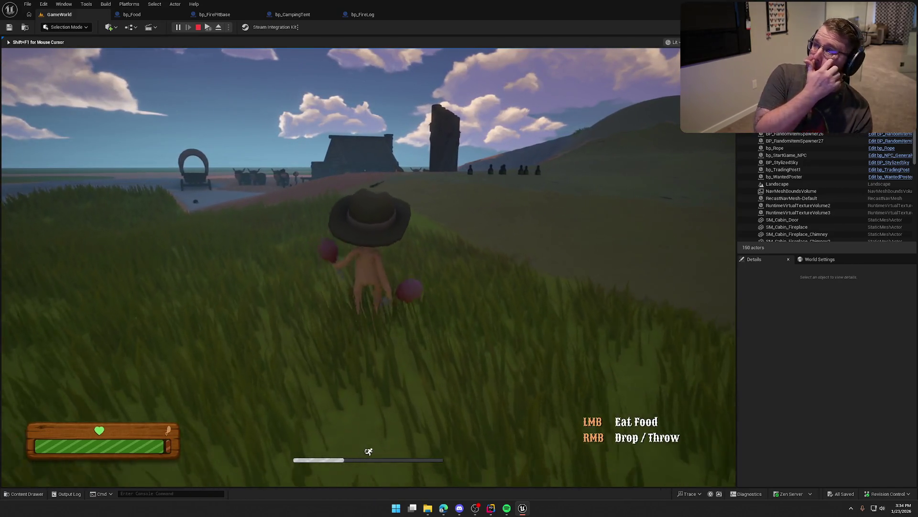
{"action": "key", "text": "w"}
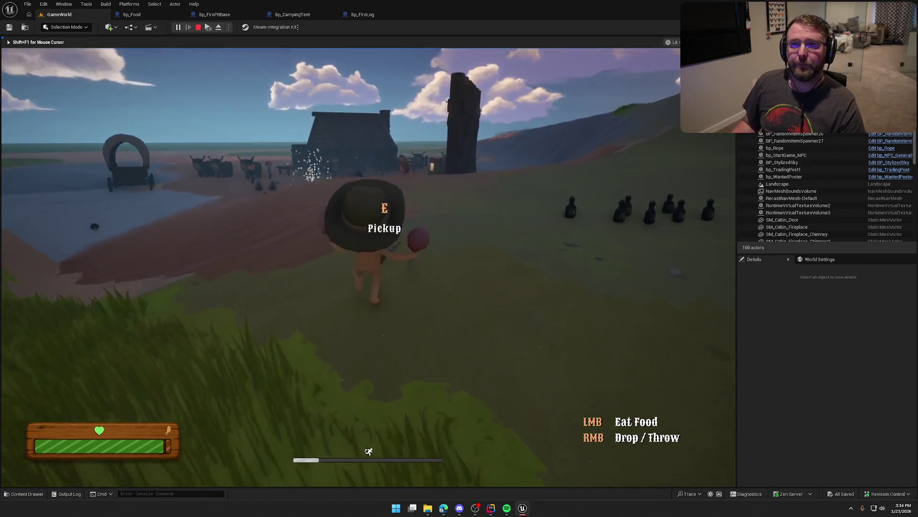
{"action": "key", "text": "w"}
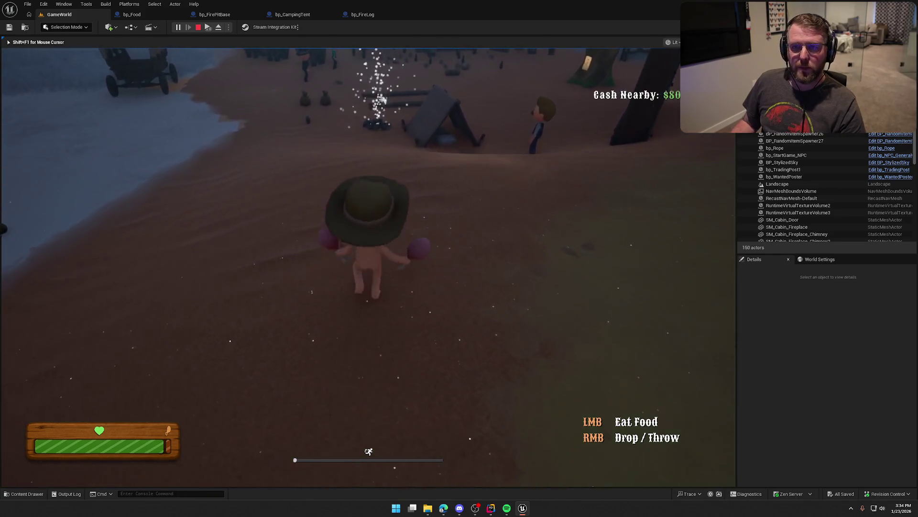
{"action": "key", "text": "w"}
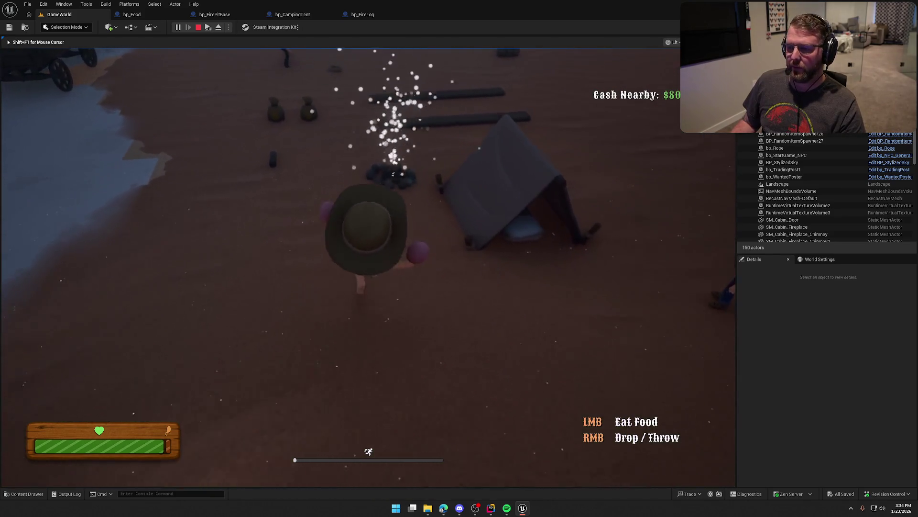
{"action": "key", "text": "w"}
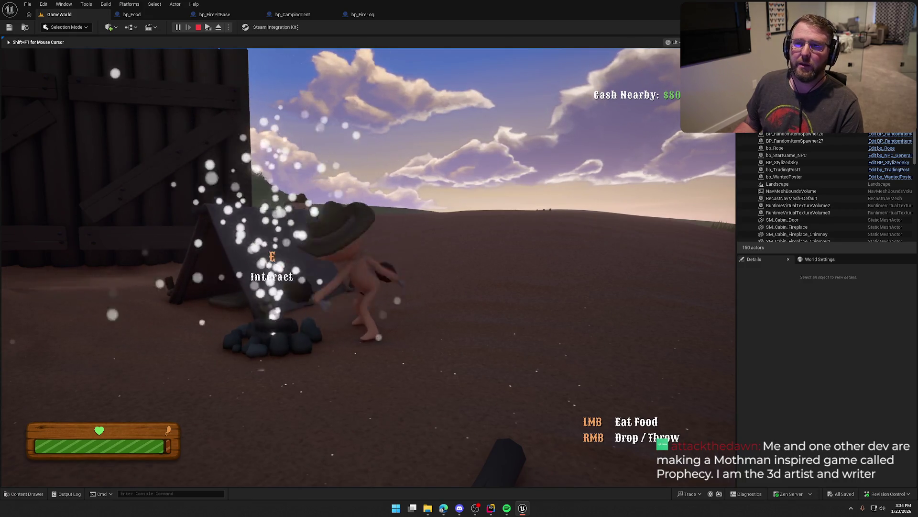
- Sprint out into the field, turn around and sprint back toward the river camp
{"action": "key", "text": "shift+w"}
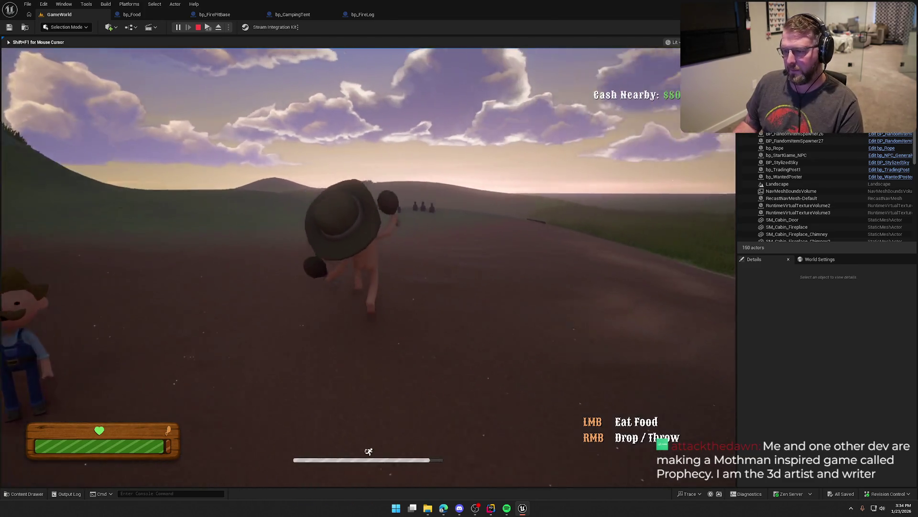
{"action": "key", "text": "s"}
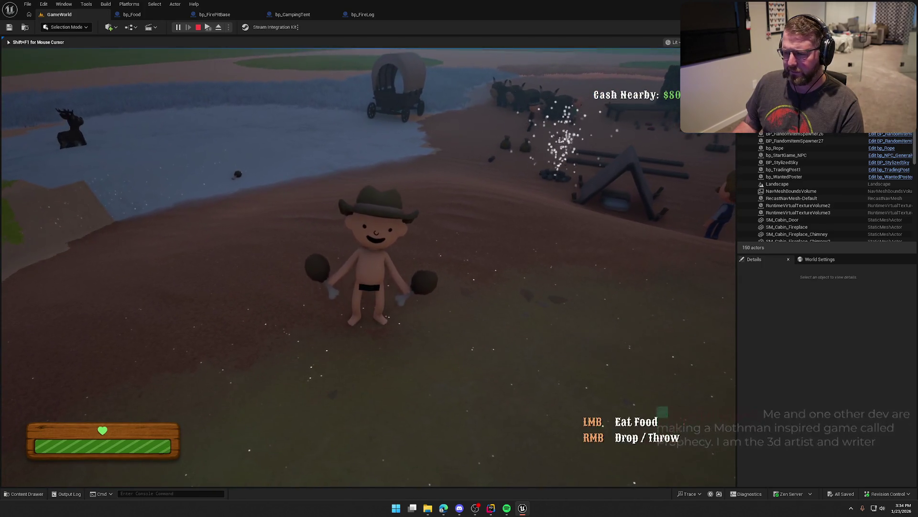
{"action": "key", "text": "w"}
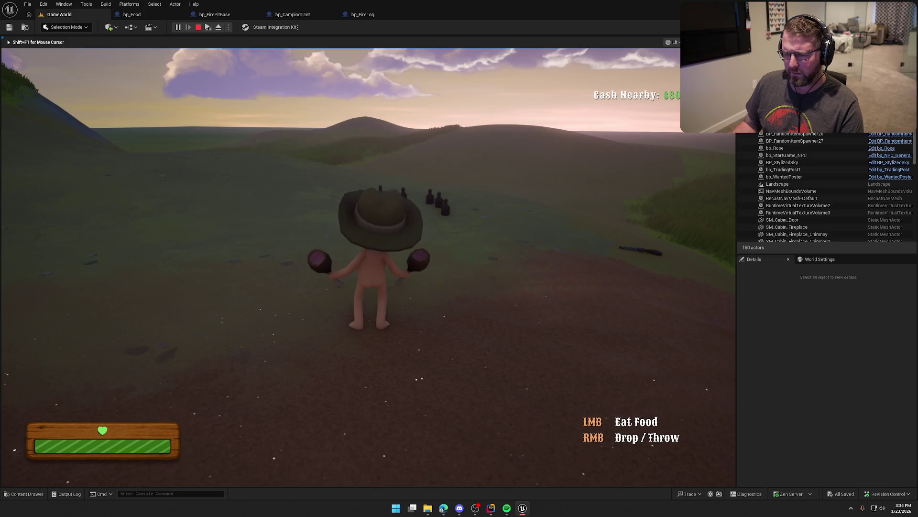
{"action": "key", "text": "shift"}
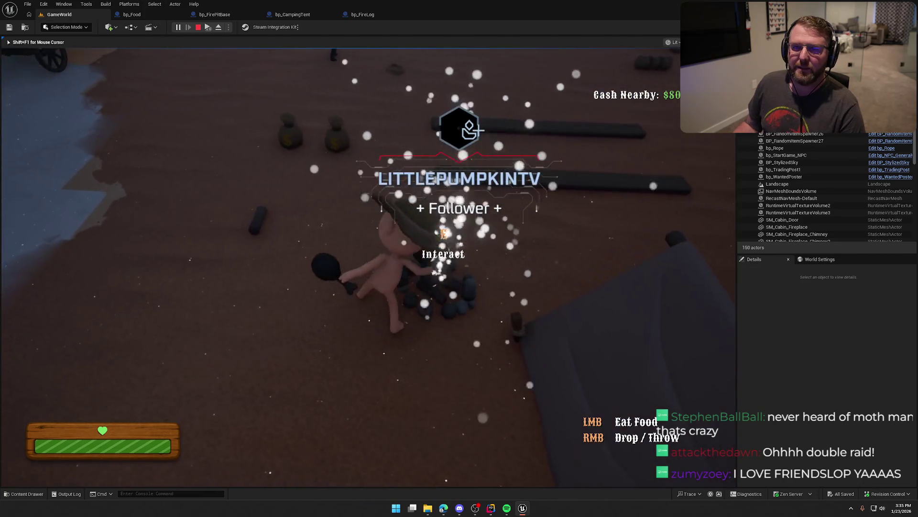
- Drop both held frying pans on the ground near the cabins
{"action": "key", "text": "w"}
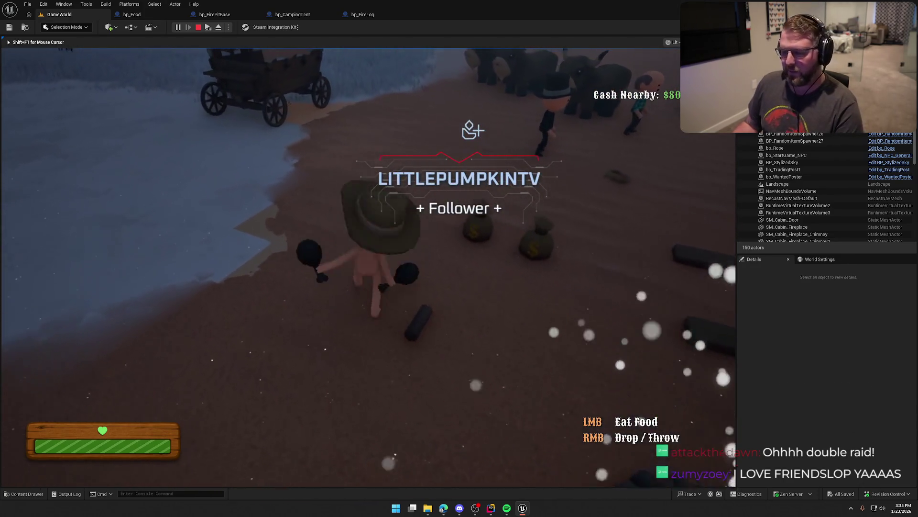
{"action": "key", "text": "w"}
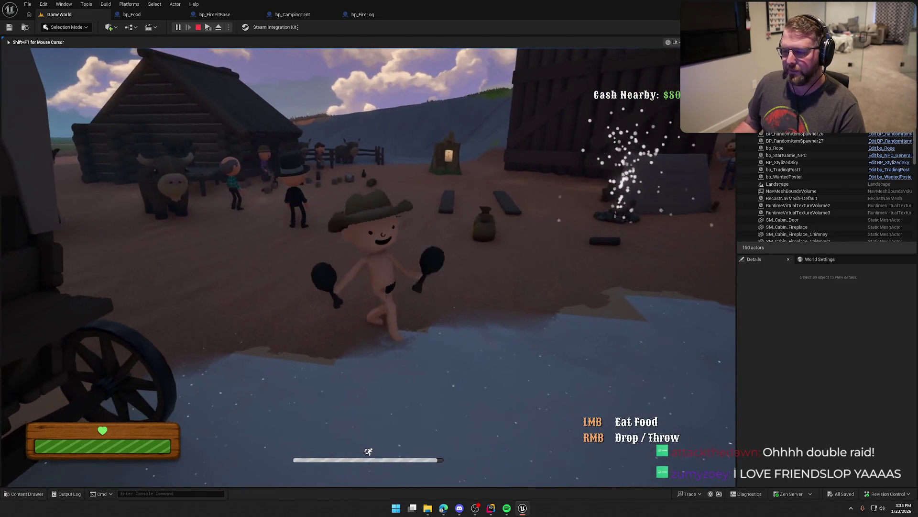
{"action": "right_click", "coordinate": [369, 267]}
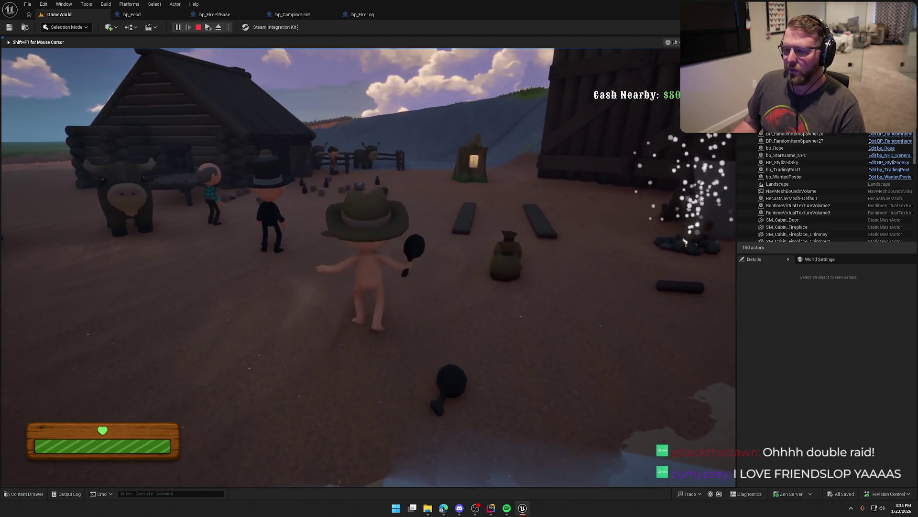
{"action": "right_click", "coordinate": [368, 268]}
- Run around the camp toward the oxen, then stop and restart the play session
{"action": "key", "text": "w"}
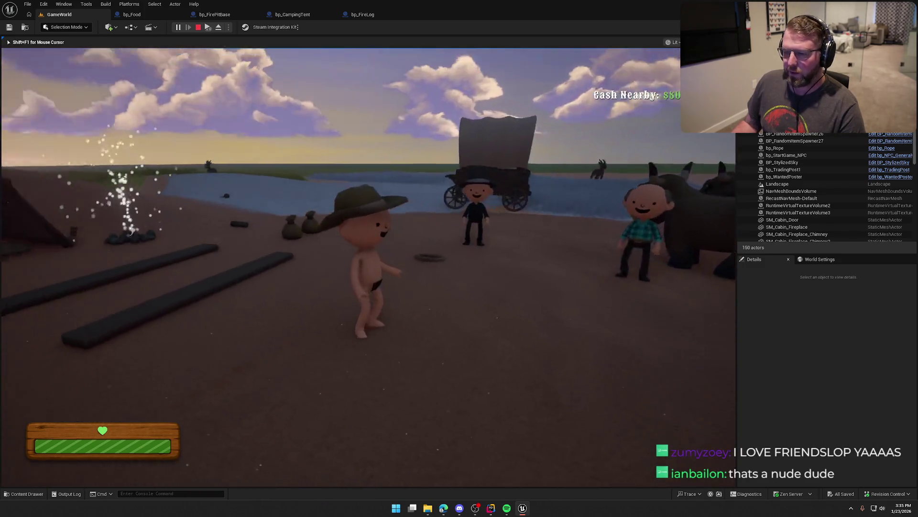
{"action": "key", "text": "w"}
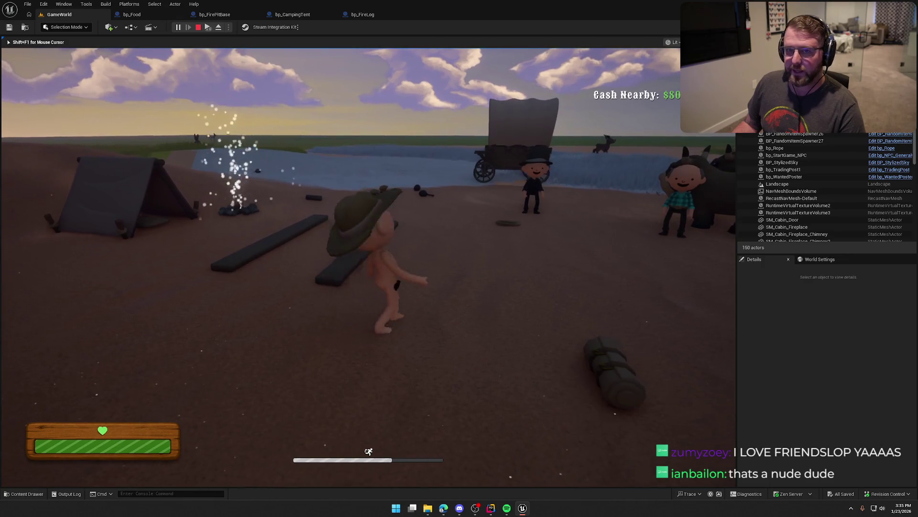
{"action": "key", "text": "s"}
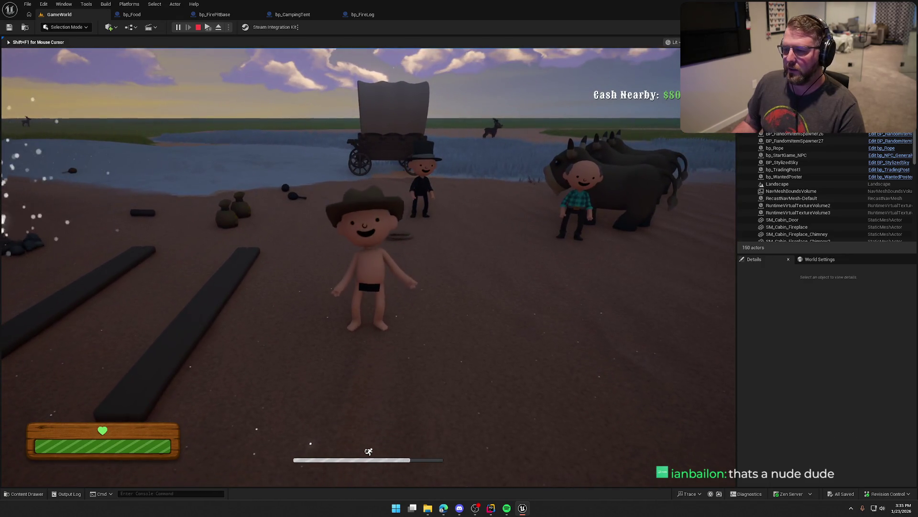
{"action": "key", "text": "w"}
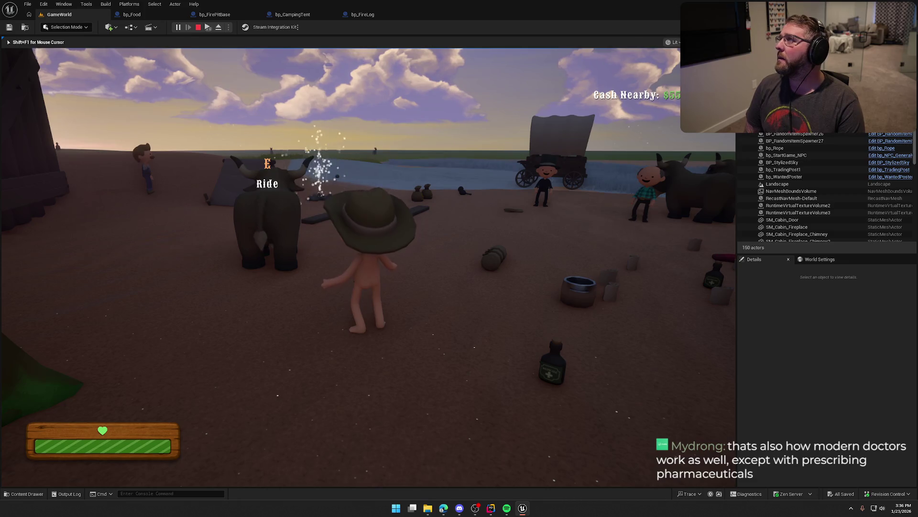
{"action": "key", "text": "Escape"}
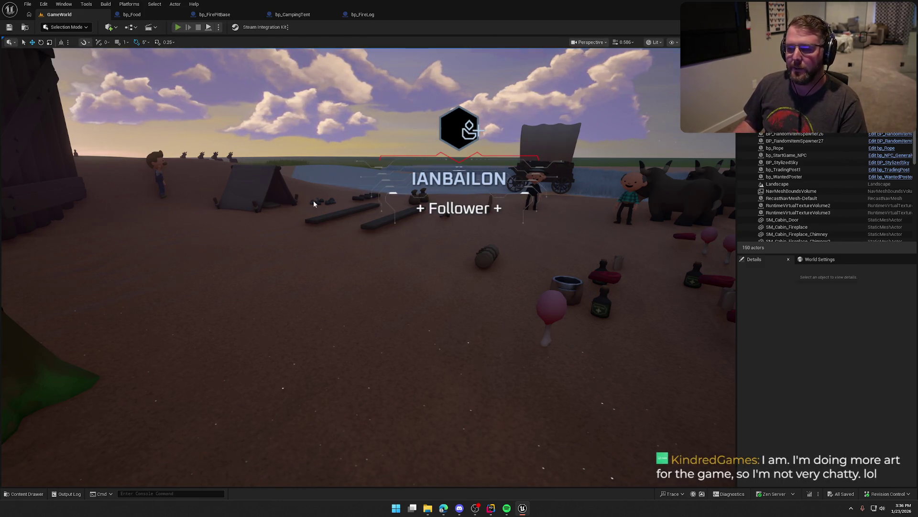
{"action": "key", "text": "alt+p"}
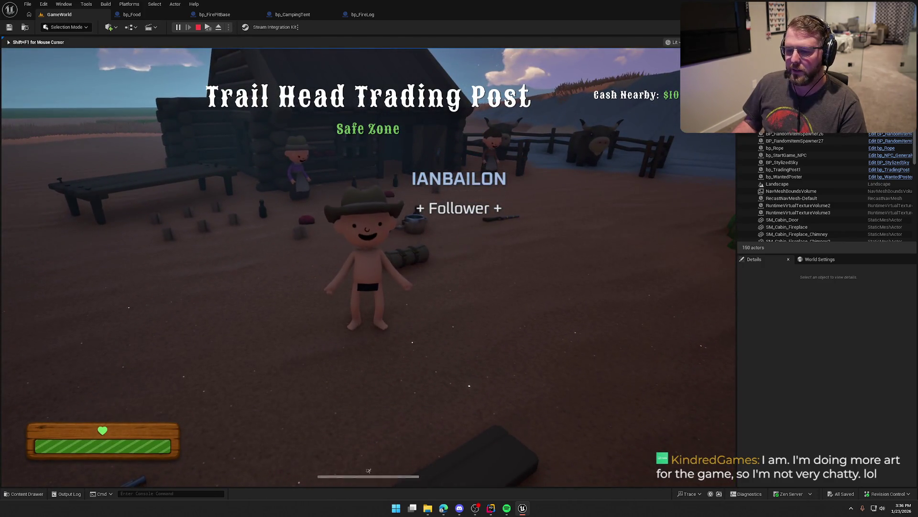
- Equip clothing at the Trail Head Trading Post and head back past the fire ring toward the oxen
{"action": "key", "text": "shift+w"}
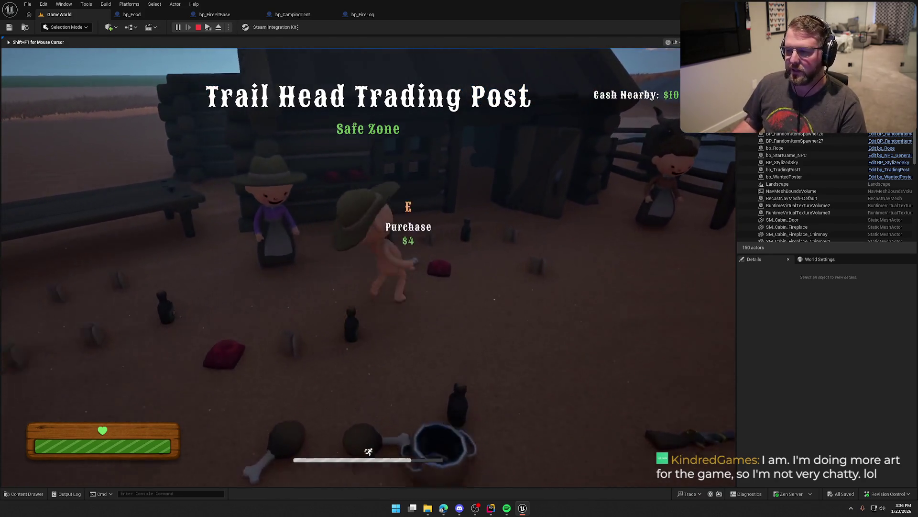
{"action": "key", "text": "w"}
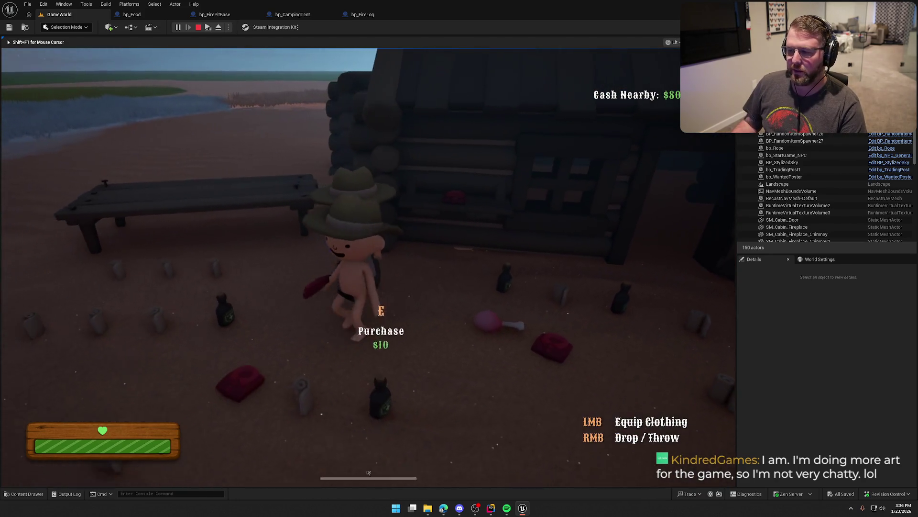
{"action": "key", "text": "shift+w"}
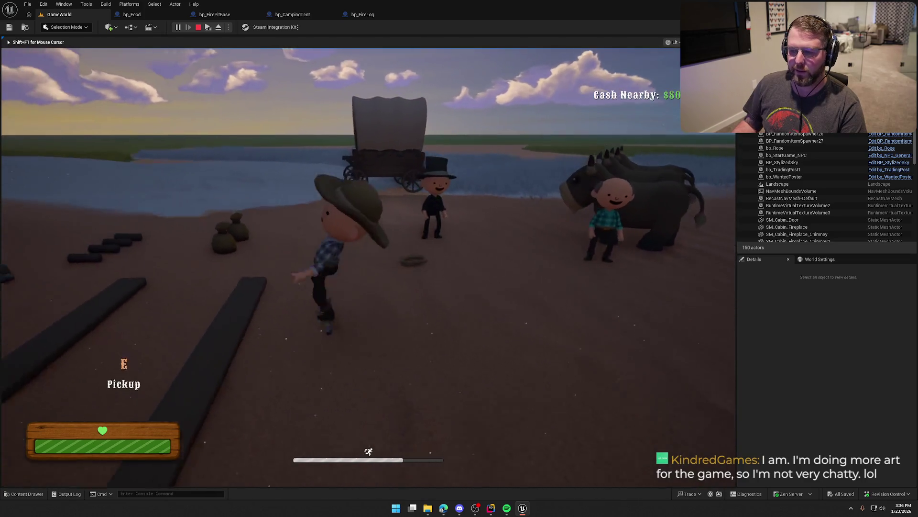
{"action": "key", "text": "w"}
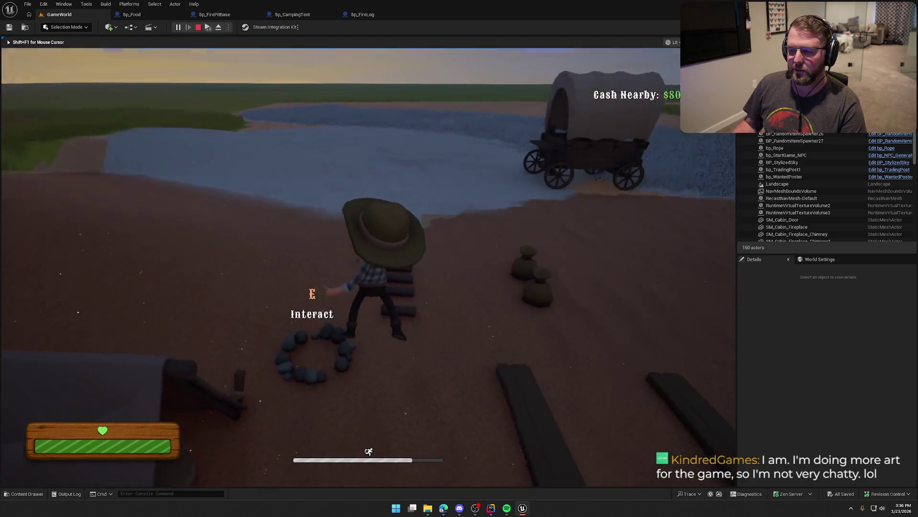
{"action": "key", "text": "w"}
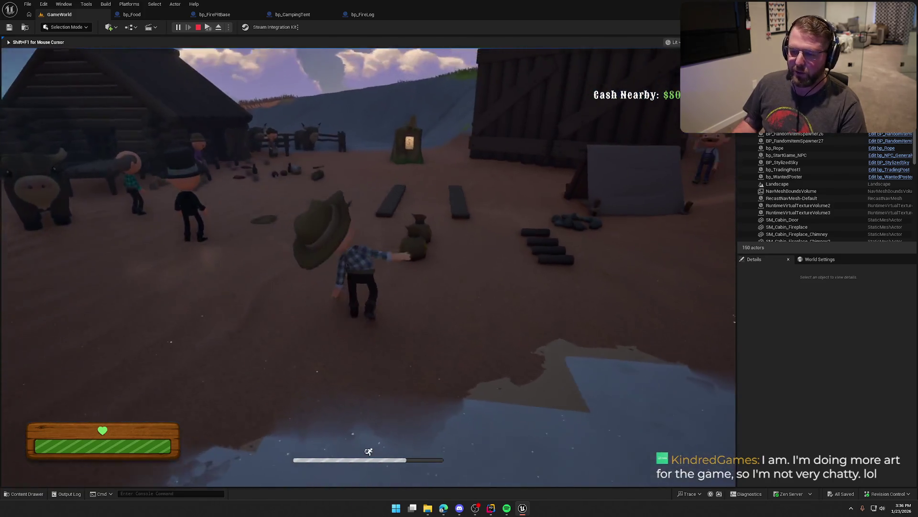
{"action": "key", "text": "w"}
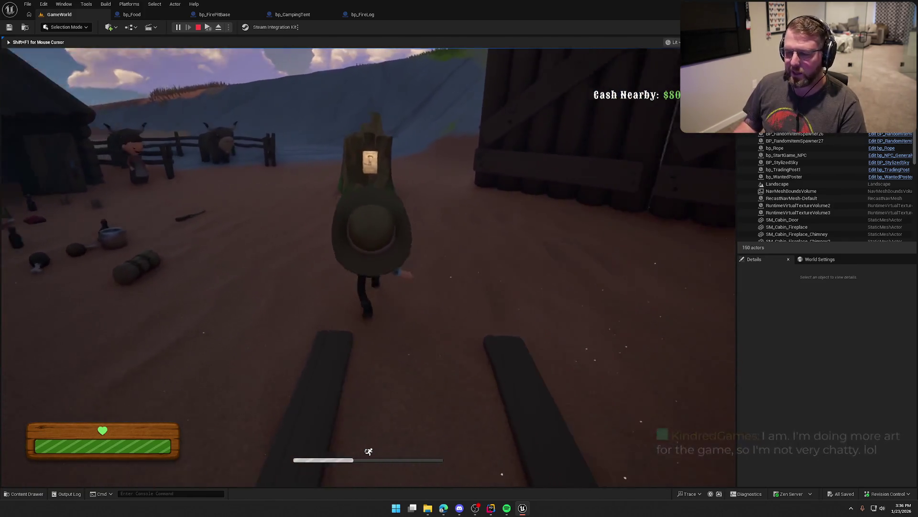
{"action": "key", "text": "w"}
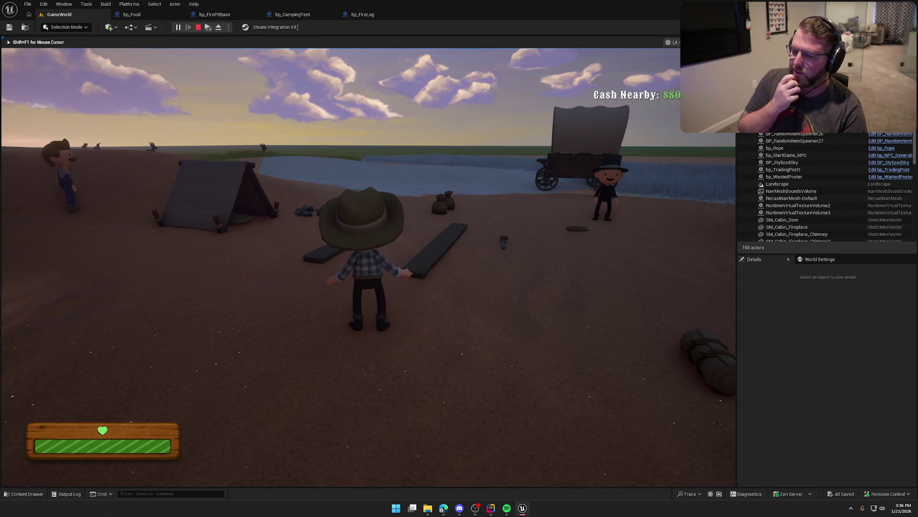
{"action": "key", "text": "w"}
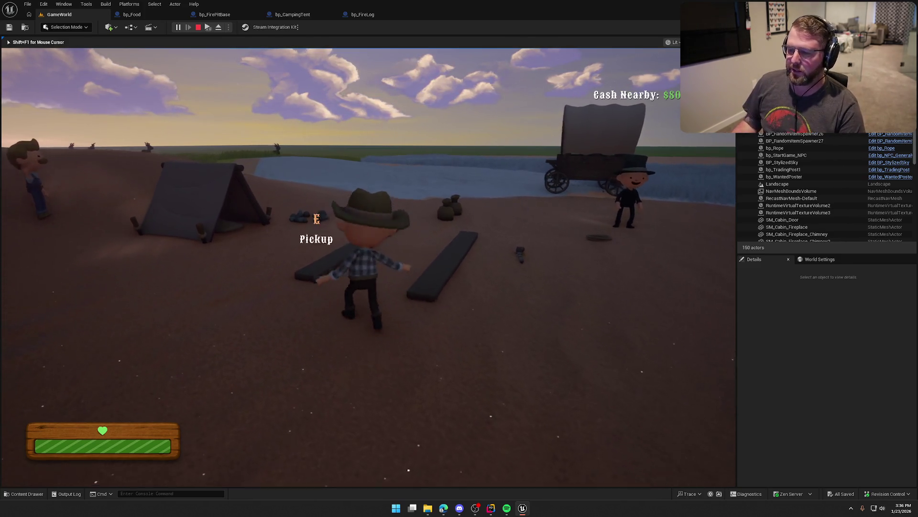
{"action": "key", "text": "shift+w"}
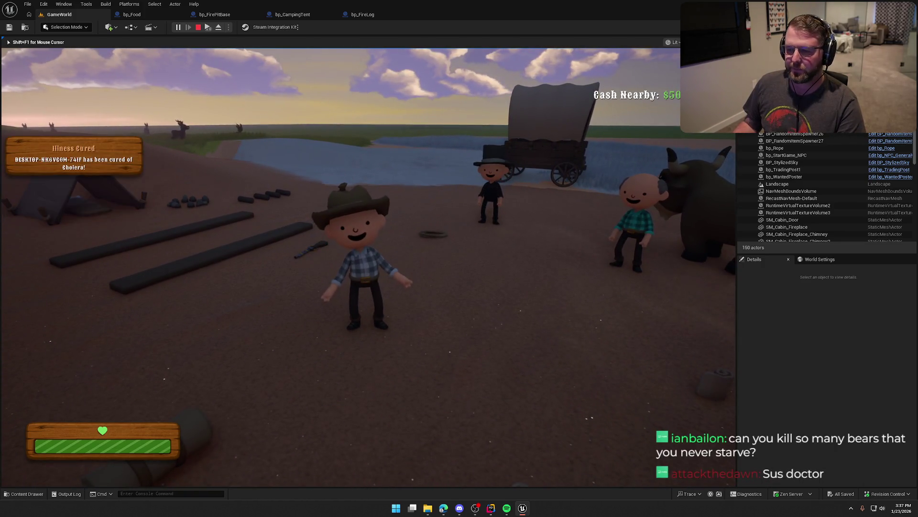
- Stop the play session, then switch to the browser's cabin reference image
{"action": "key", "text": "Escape"}
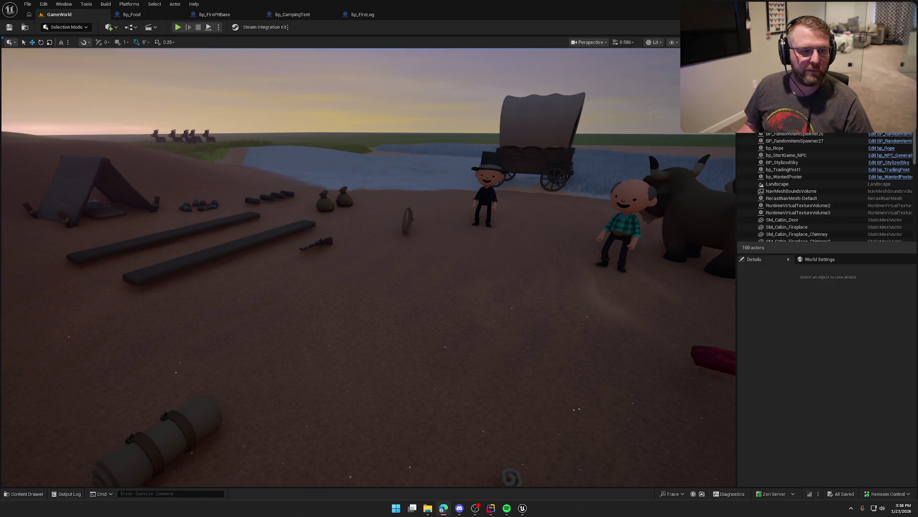
{"action": "key", "text": "alt+Tab"}
- Maximize the browser and zoom the drumsticks image to fit the window
{"action": "key", "text": "super+Up"}
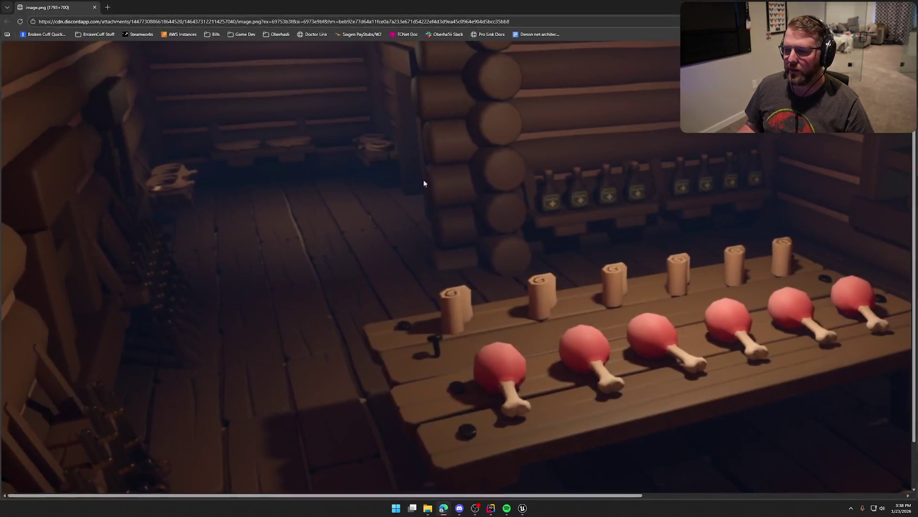
{"action": "key", "text": "ctrl+minus"}
{"action": "key", "text": "ctrl+minus"}
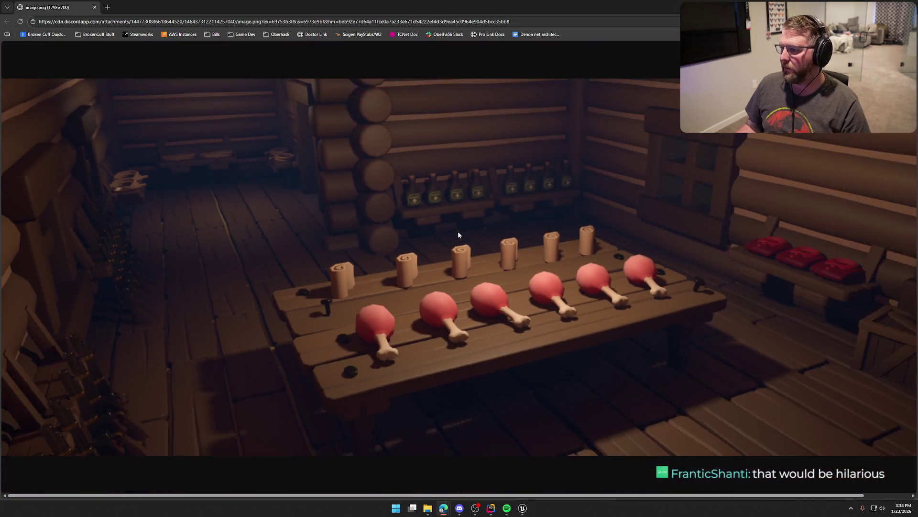
{"action": "key", "text": "ctrl+plus"}
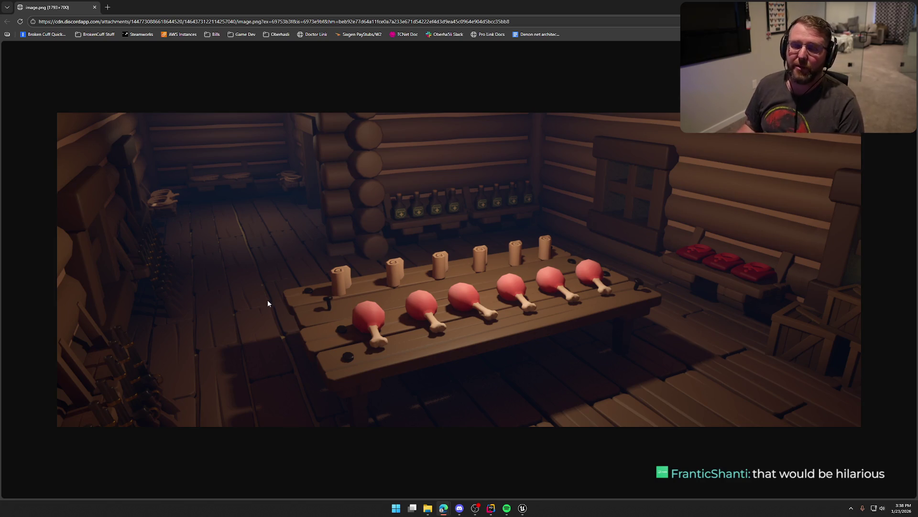
- Return to Unreal and fly the viewport camera past the rifle to frame the camp
{"action": "key", "text": "alt+Tab"}
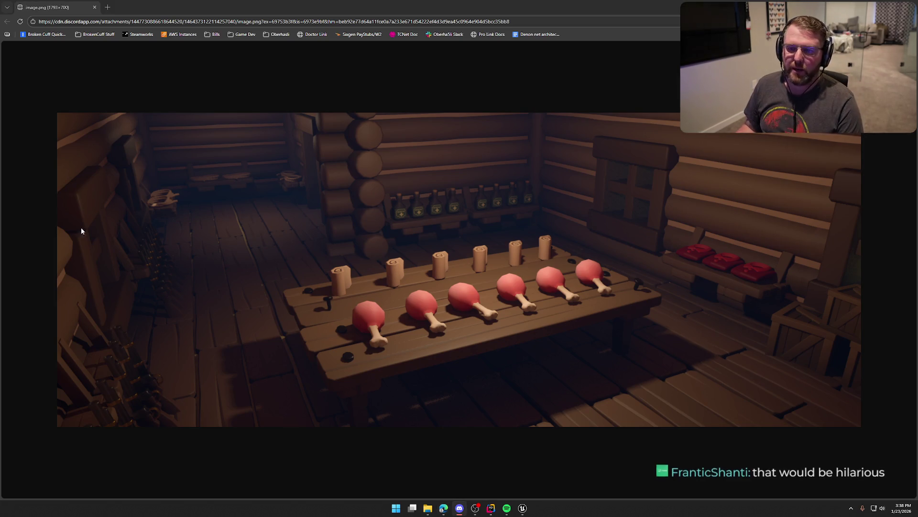
{"action": "key", "text": "alt+Tab"}
{"action": "mouse_move", "coordinate": [369, 287]}
{"action": "left_mouse_down"}
{"action": "mouse_move", "coordinate": [368, 210]}
{"action": "mouse_move", "coordinate": [382, 191]}
{"action": "mouse_move", "coordinate": [383, 268]}
{"action": "mouse_move", "coordinate": [383, 192]}
{"action": "mouse_move", "coordinate": [365, 254]}
{"action": "mouse_move", "coordinate": [365, 201]}
{"action": "left_mouse_up"}
{"action": "mouse_move", "coordinate": [386, 268]}
{"action": "left_mouse_down"}
{"action": "mouse_move", "coordinate": [386, 302]}
{"action": "mouse_move", "coordinate": [386, 268]}
{"action": "left_mouse_up"}
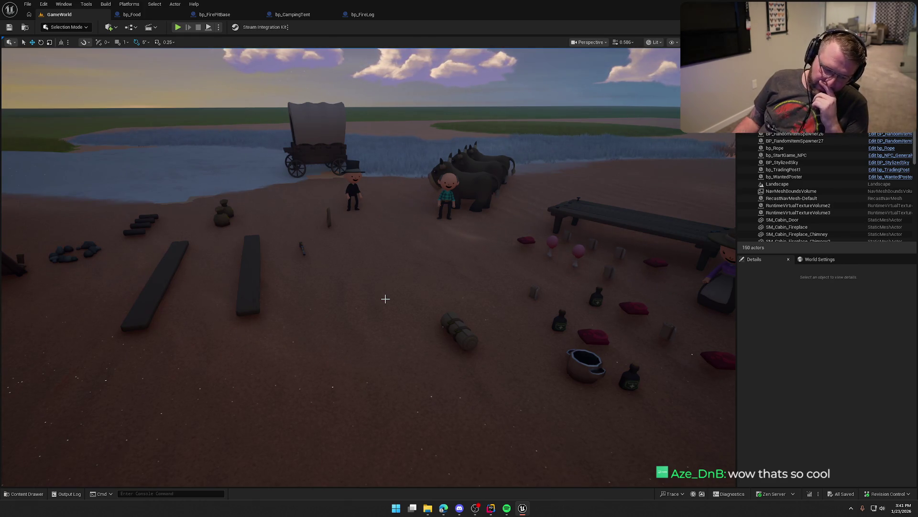
{"action": "mouse_move", "coordinate": [385, 299]}
{"action": "left_mouse_down"}
{"action": "mouse_move", "coordinate": [358, 297]}
{"action": "mouse_move", "coordinate": [416, 258]}
{"action": "left_mouse_up"}
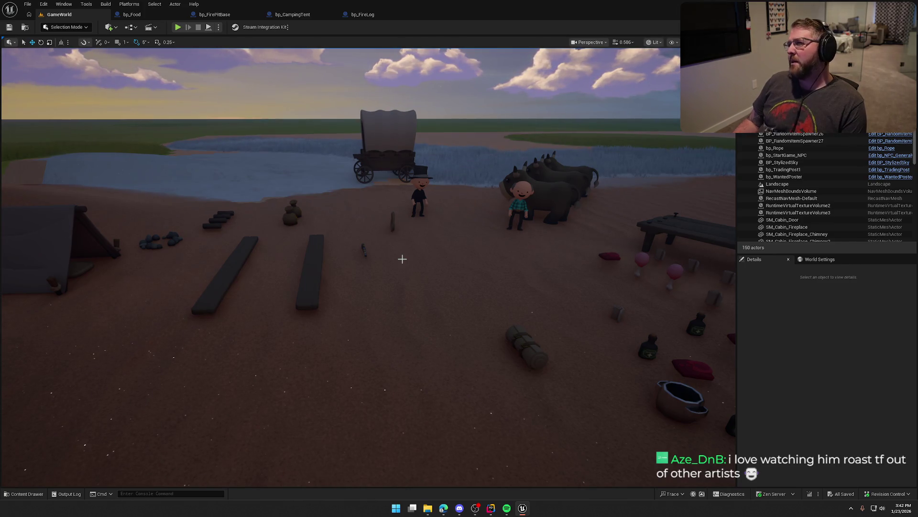
{"action": "mouse_move", "coordinate": [423, 256]}
{"action": "left_mouse_down"}
{"action": "mouse_move", "coordinate": [364, 258]}
{"action": "mouse_move", "coordinate": [422, 256]}
{"action": "left_mouse_up"}
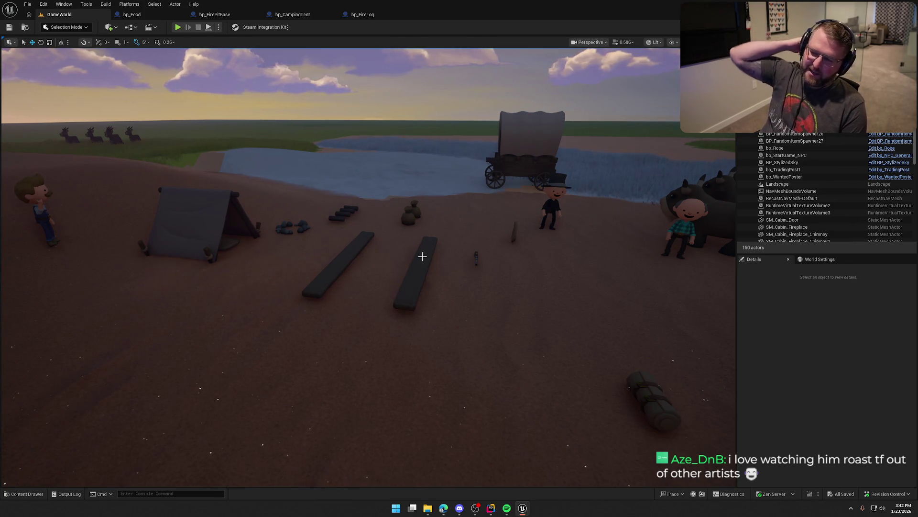
{"action": "left_click_drag", "start_coordinate": [422, 256], "coordinate": [416, 249]}
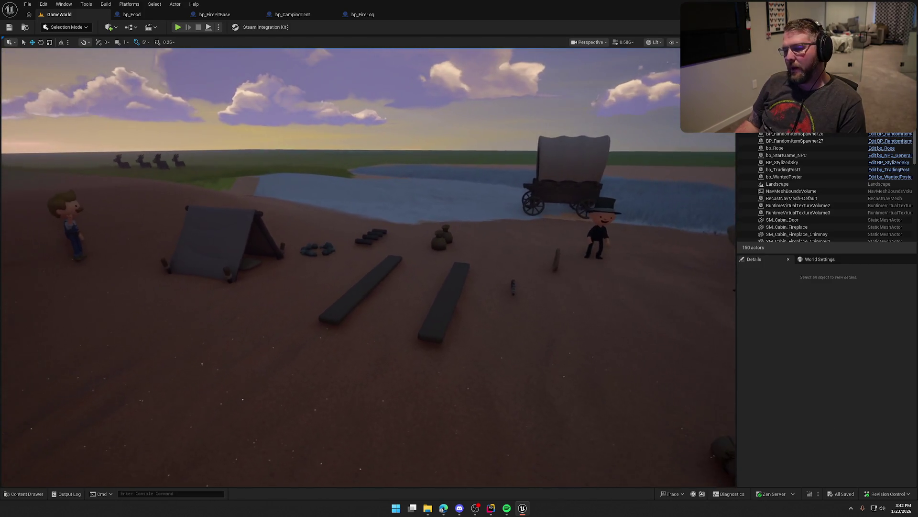
{"action": "left_click", "coordinate": [760, 347]}
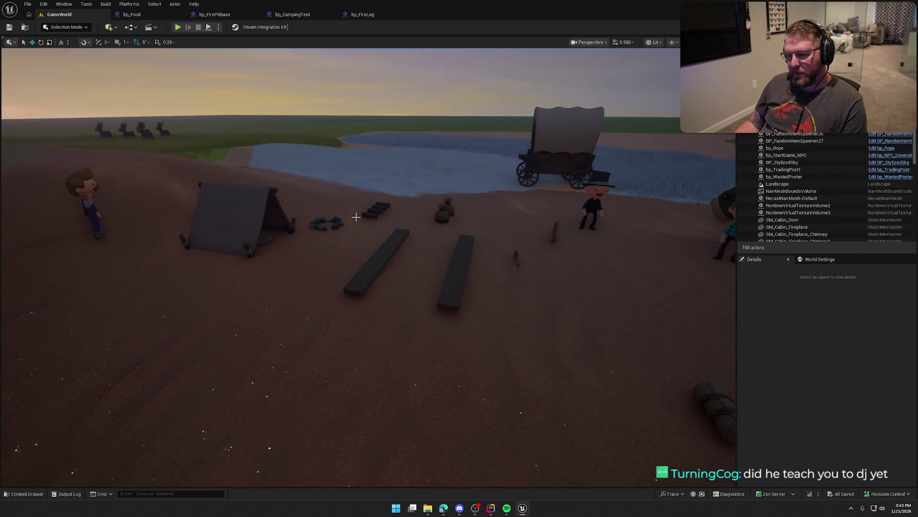
- Bring up the Sounds folder showing MeatCooking, then dismiss the asset browser
{"action": "key", "text": "ctrl+space"}
{"action": "key", "text": "ctrl+space"}
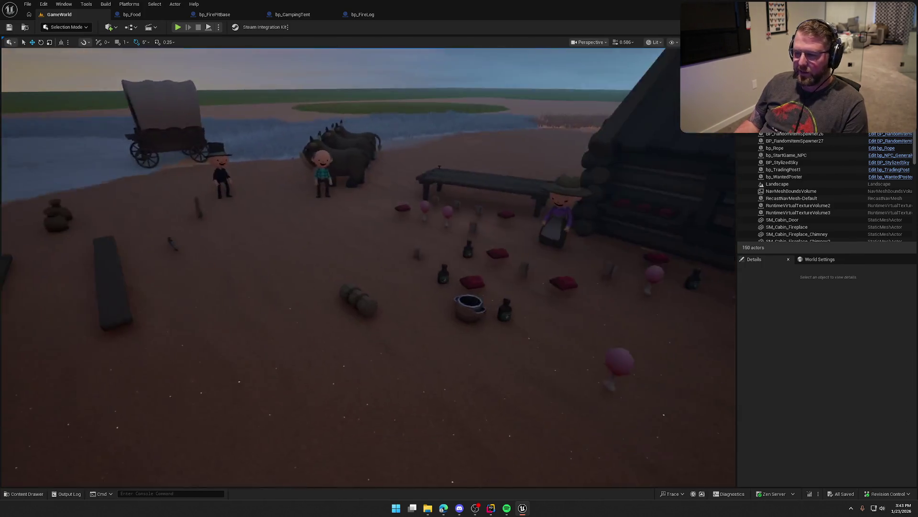
{"action": "key", "text": "ctrl+space"}
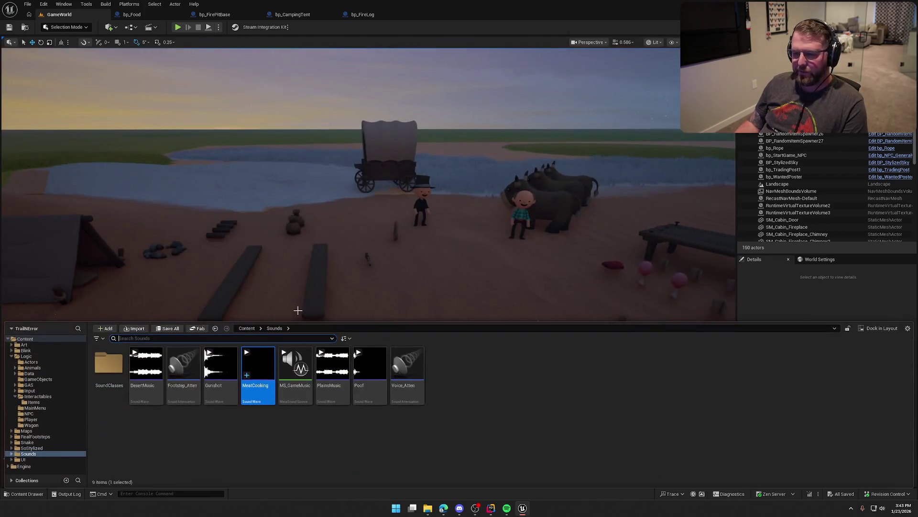
- Load the TrailMap level from the Maps folder and close the Content Drawer
{"action": "left_click", "coordinate": [9, 357]}
{"action": "left_click", "coordinate": [9, 359]}
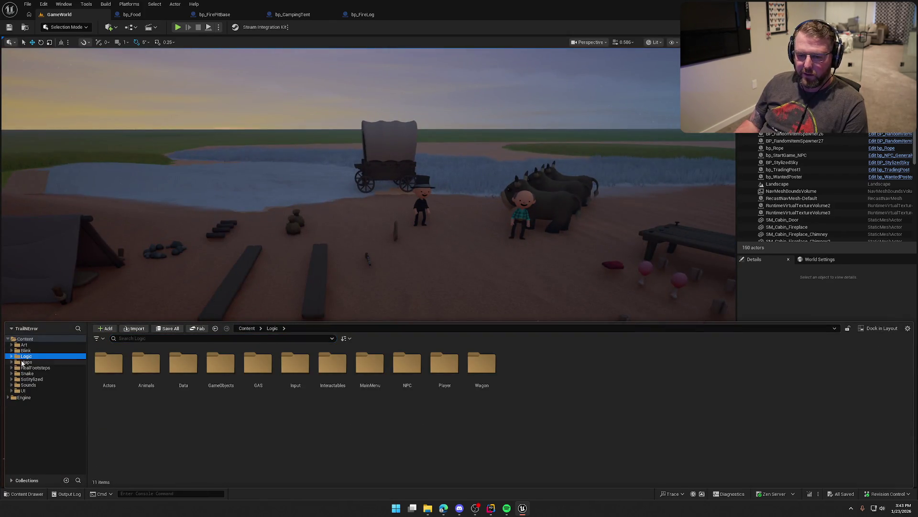
{"action": "left_click", "coordinate": [26, 362]}
{"action": "double_click", "coordinate": [220, 366]}
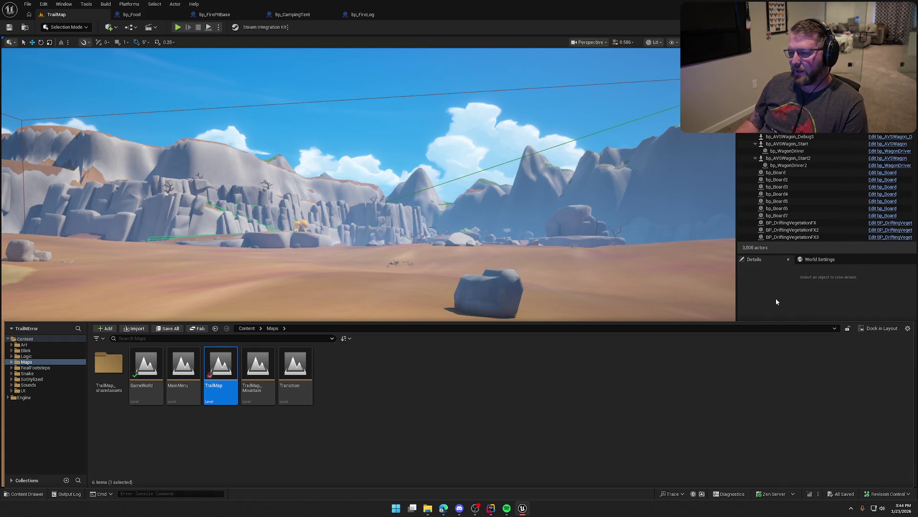
{"action": "left_click", "coordinate": [776, 298]}
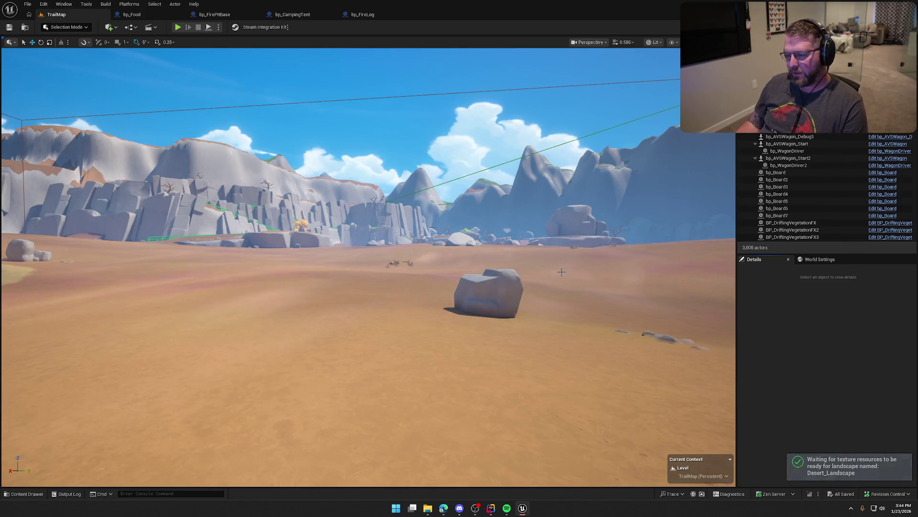
- Raise camera speed and fly down over the fenced village into the valley
{"action": "scroll", "coordinate": [561, 272], "scroll_direction": "up", "scroll_amount": 2}
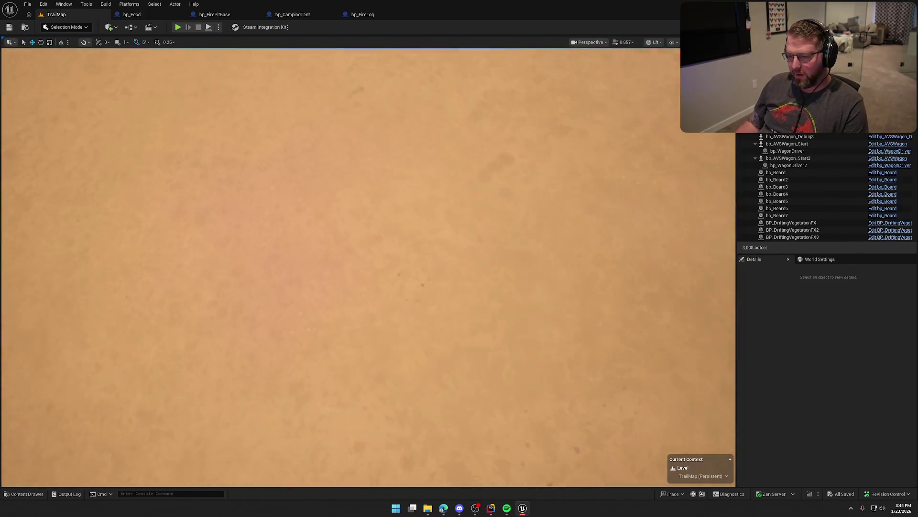
{"action": "scroll", "coordinate": [368, 268], "scroll_direction": "down", "scroll_amount": 10}
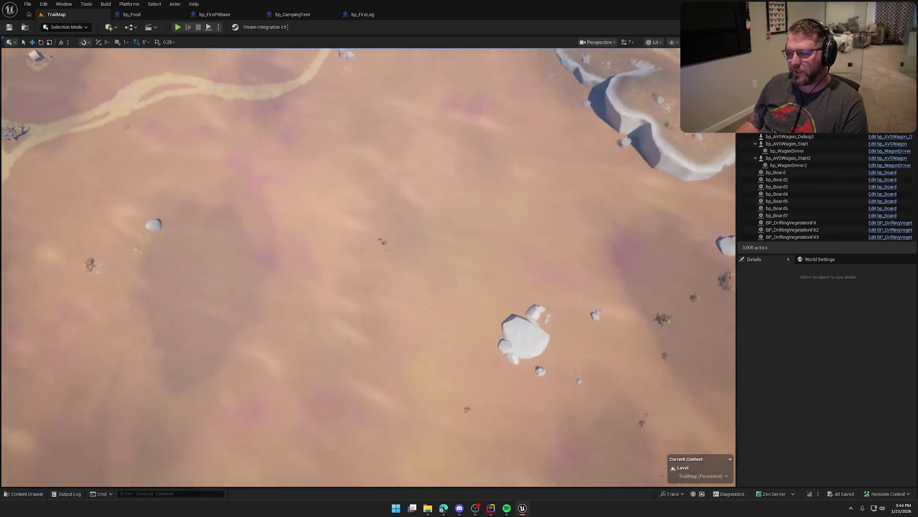
{"action": "scroll", "coordinate": [368, 268], "scroll_direction": "up", "scroll_amount": 3}
{"action": "scroll", "coordinate": [368, 268], "scroll_direction": "up", "scroll_amount": 2}
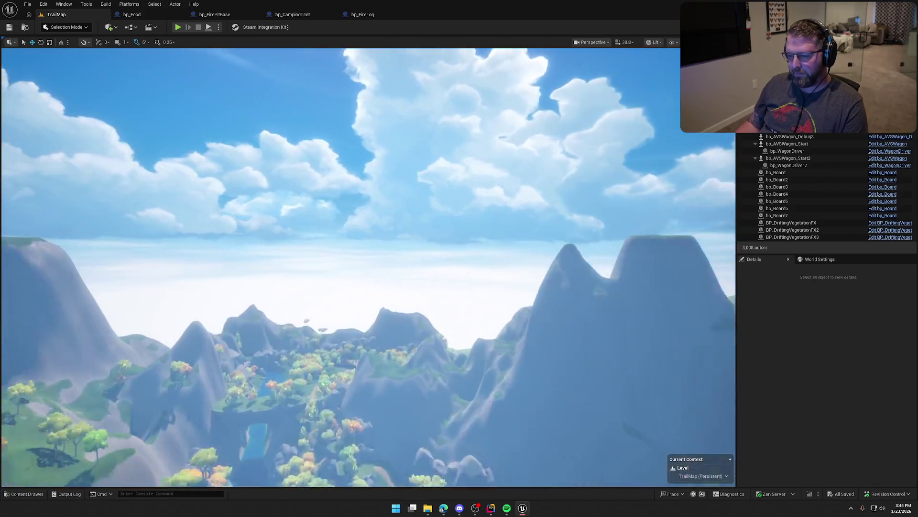
{"action": "key", "text": "w"}
{"action": "key", "text": "s"}
{"action": "key", "text": "s"}
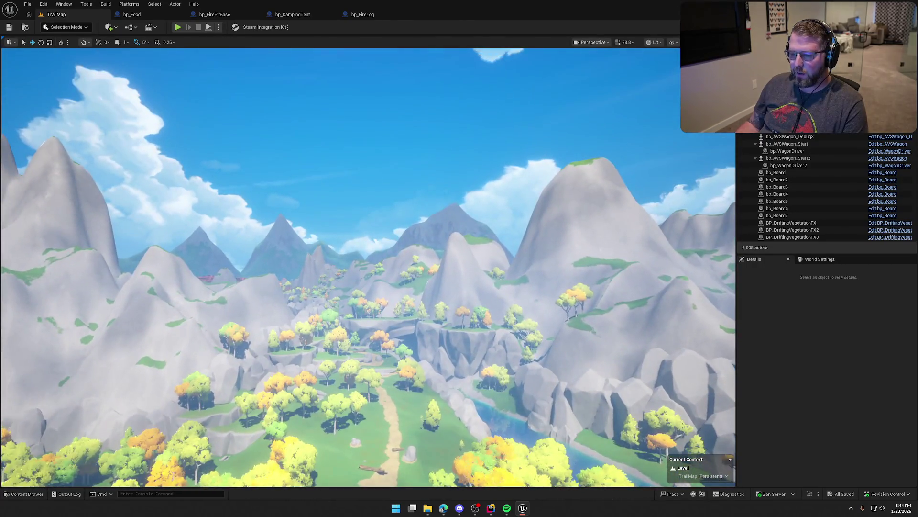
{"action": "key", "text": "w"}
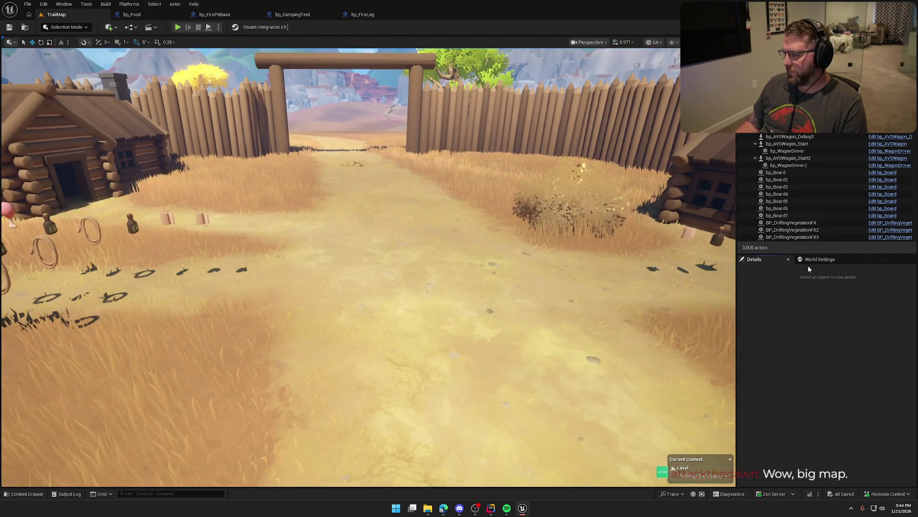
- Check the level's World Settings, then start Play In Editor with Alt+P
{"action": "left_click", "coordinate": [818, 259]}
{"action": "left_click", "coordinate": [754, 260]}
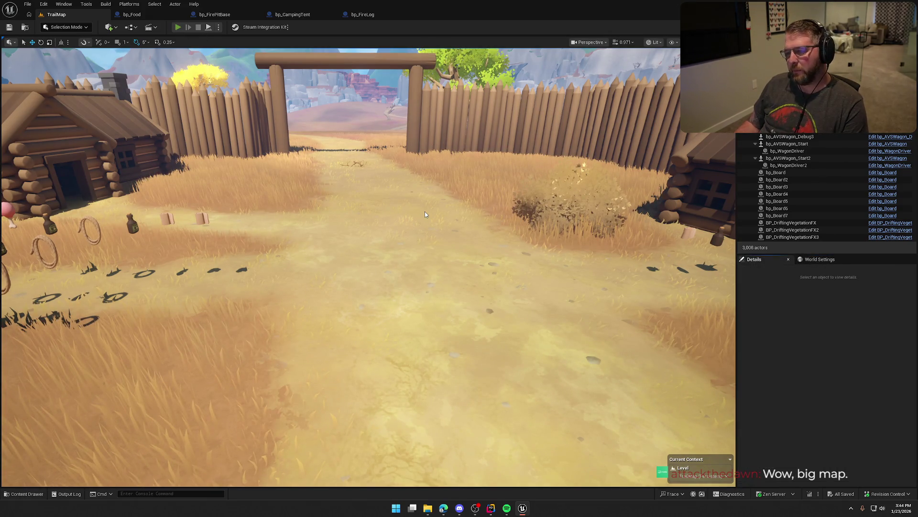
{"action": "key", "text": "alt+p"}
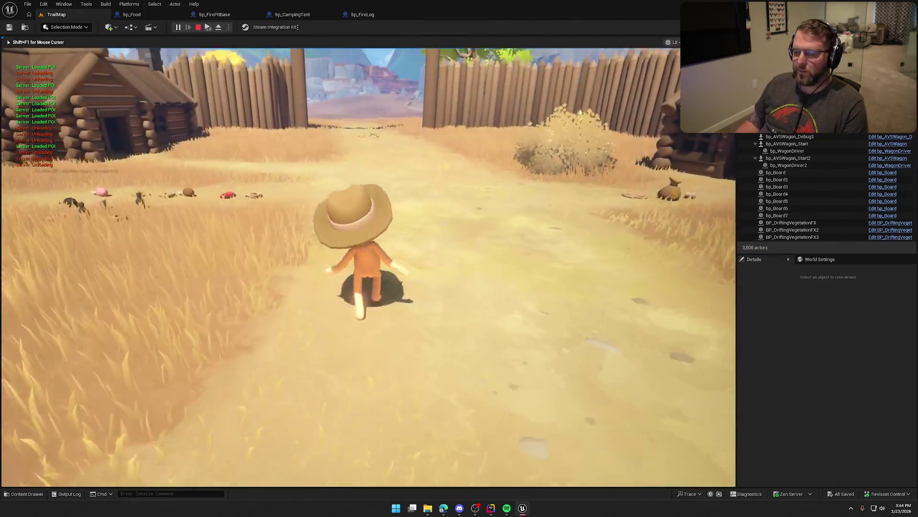
{"action": "key", "text": "w"}
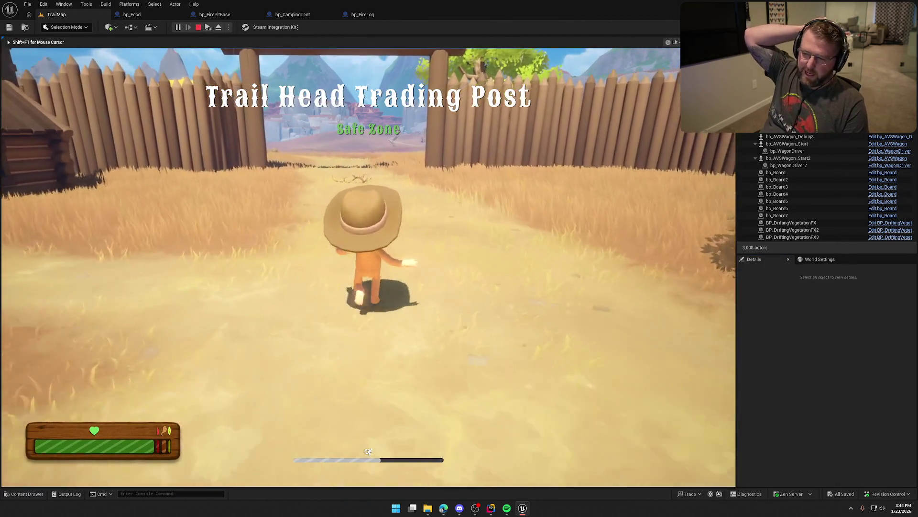
{"action": "key", "text": "w"}
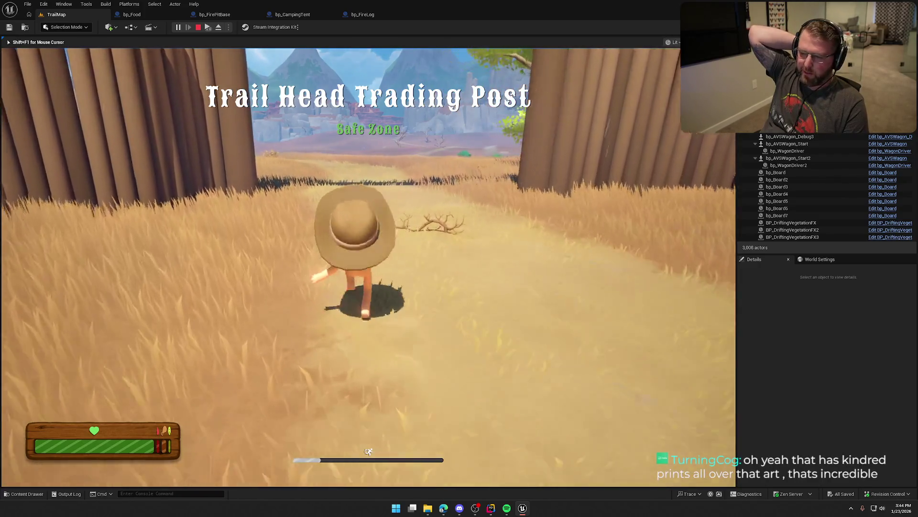
{"action": "key", "text": "w"}
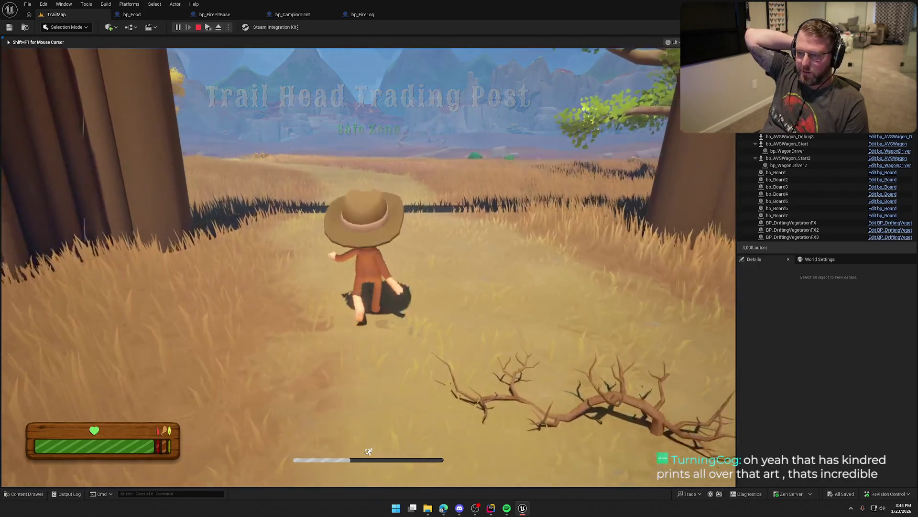
{"action": "key", "text": "w"}
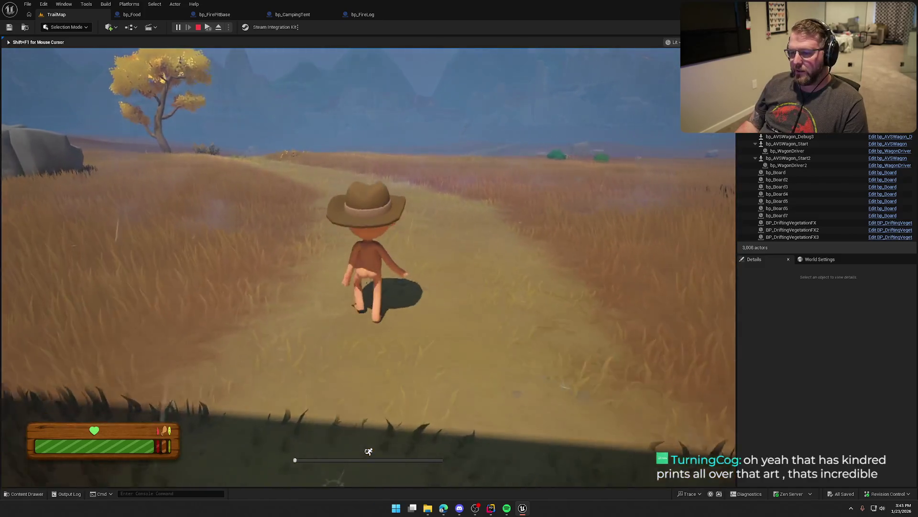
{"action": "key", "text": "w"}
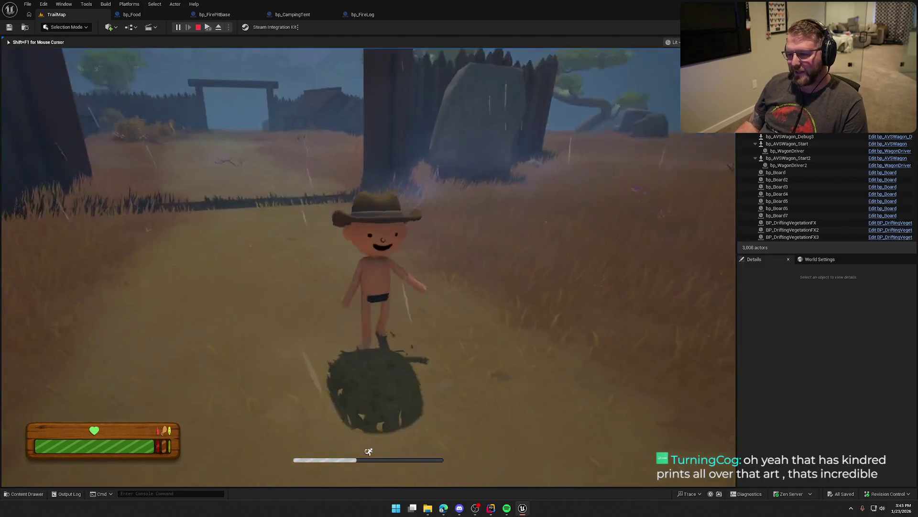
{"action": "key", "text": "w"}
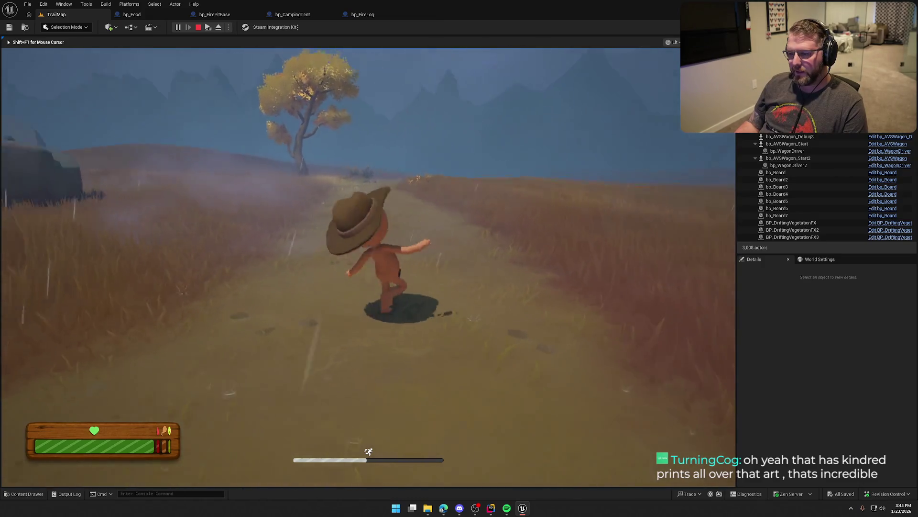
{"action": "key", "text": "w"}
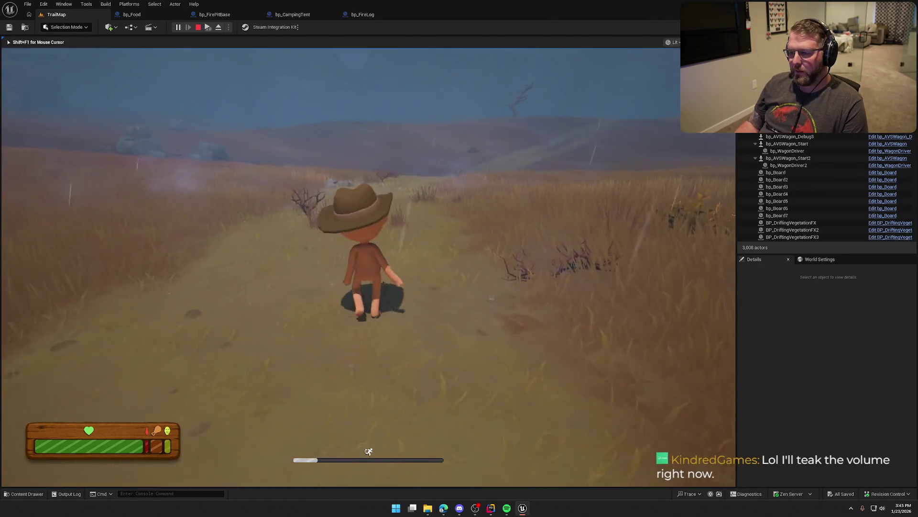
{"action": "key", "text": "Escape"}
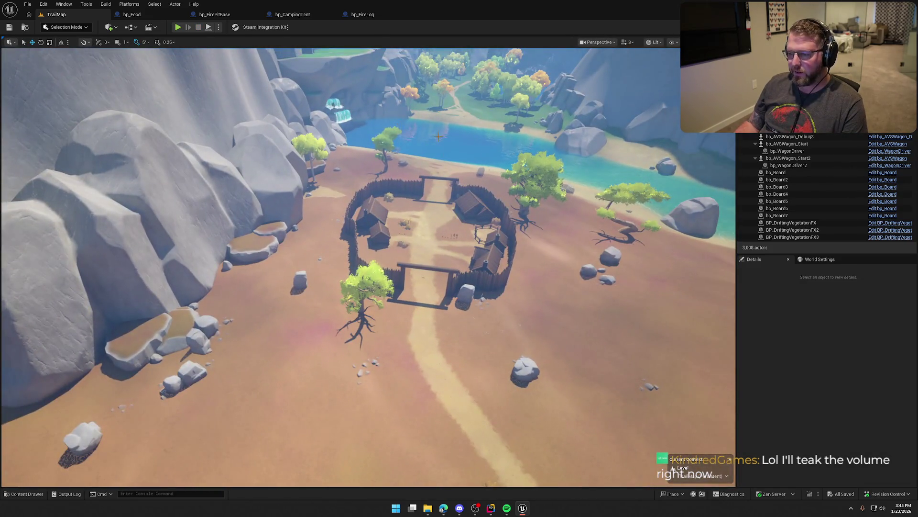
{"action": "scroll", "coordinate": [368, 267], "scroll_direction": "up", "scroll_amount": 3}
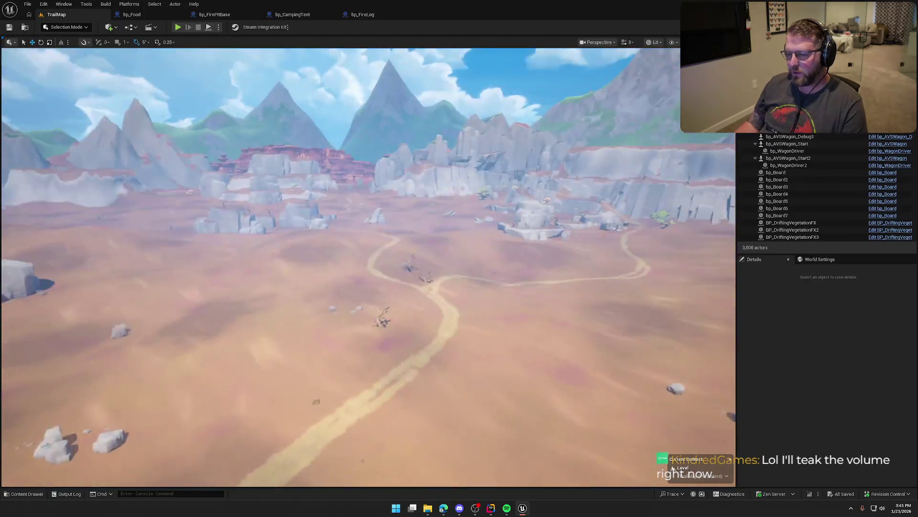
{"action": "scroll", "coordinate": [368, 267], "scroll_direction": "up", "scroll_amount": 4}
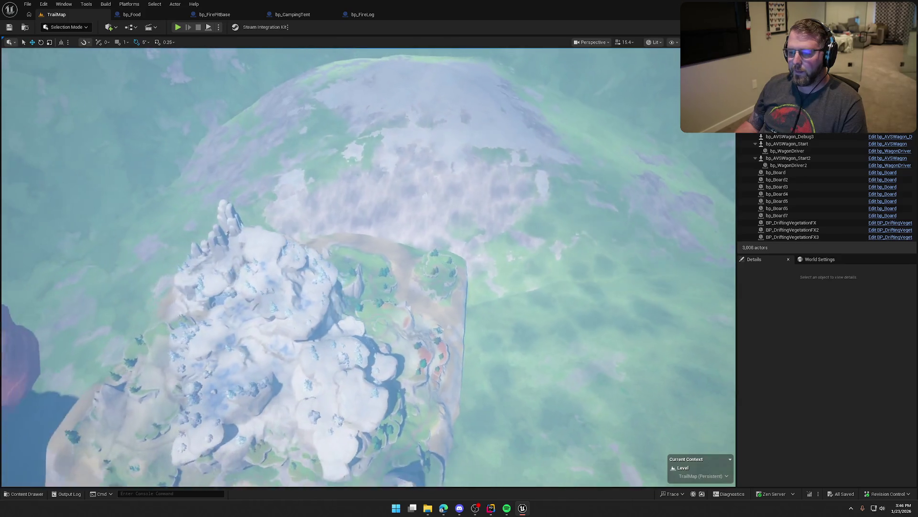
{"action": "scroll", "coordinate": [368, 267], "scroll_direction": "up", "scroll_amount": 3}
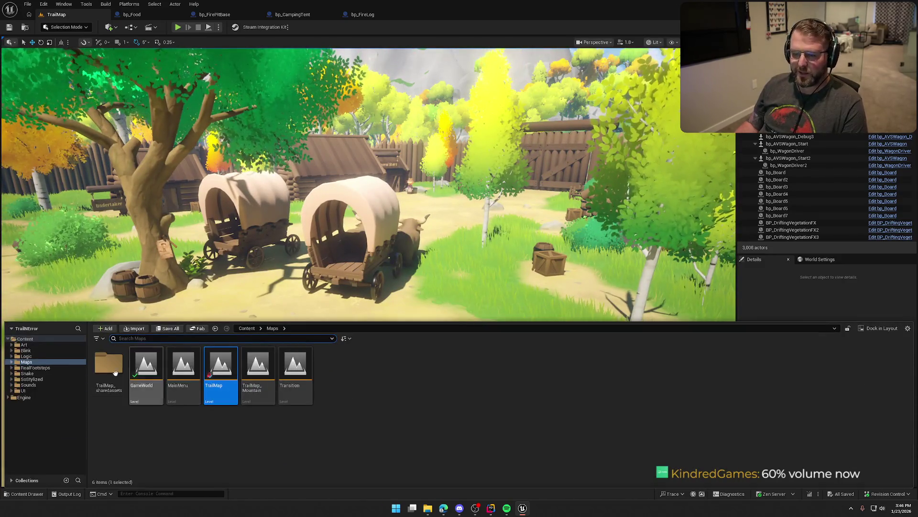
- Reopen GameWorld, enable Game View with G, and select the Landscape actor
{"action": "double_click", "coordinate": [146, 368]}
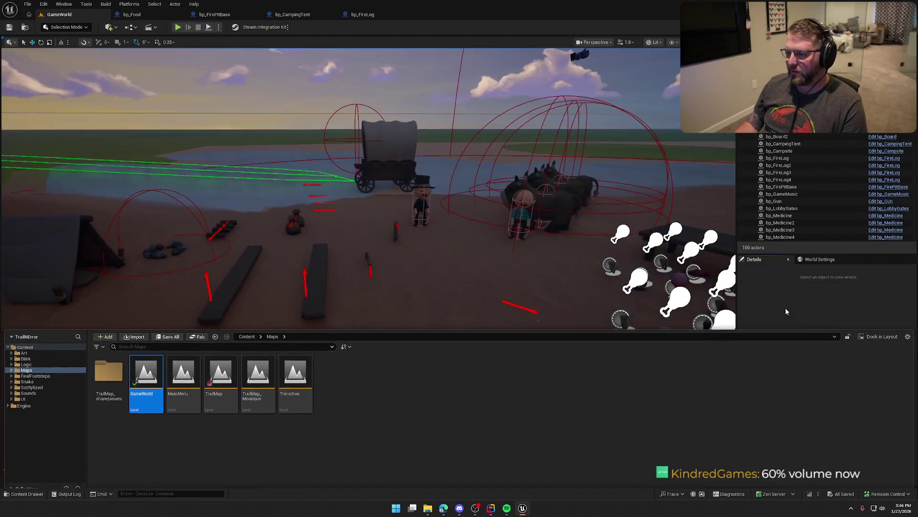
{"action": "scroll", "coordinate": [555, 273], "scroll_direction": "up", "scroll_amount": 5}
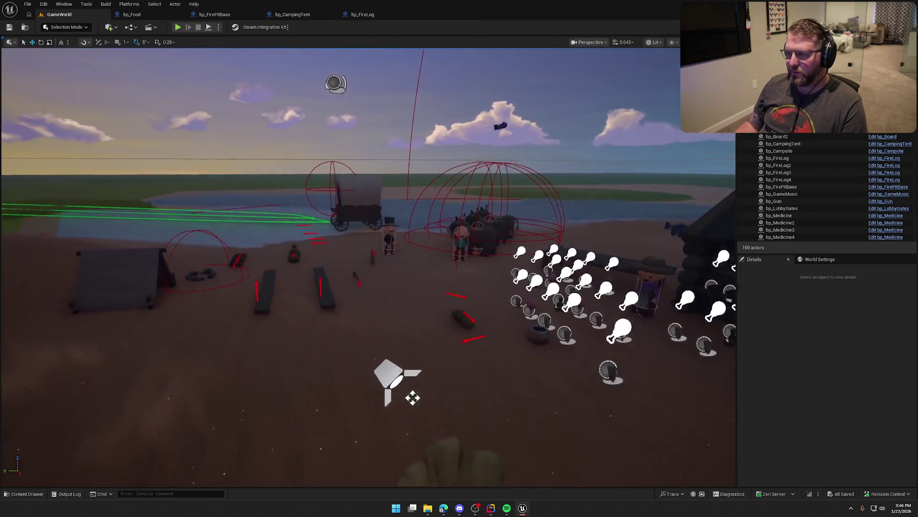
{"action": "key", "text": "g"}
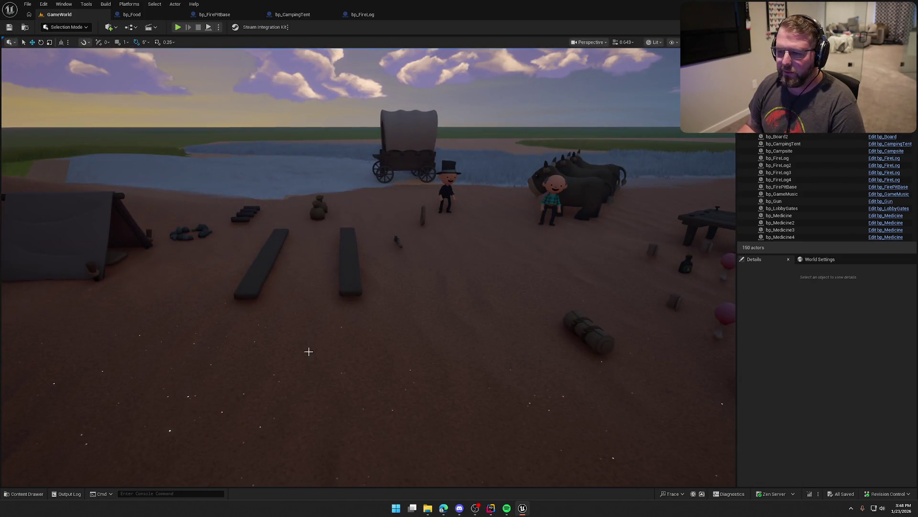
{"action": "left_click", "coordinate": [304, 372]}
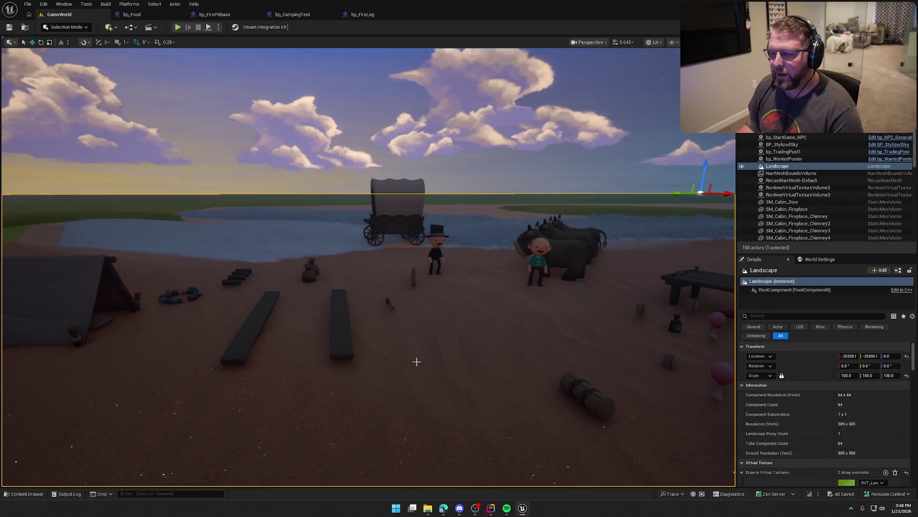
{"action": "key", "text": "Escape"}
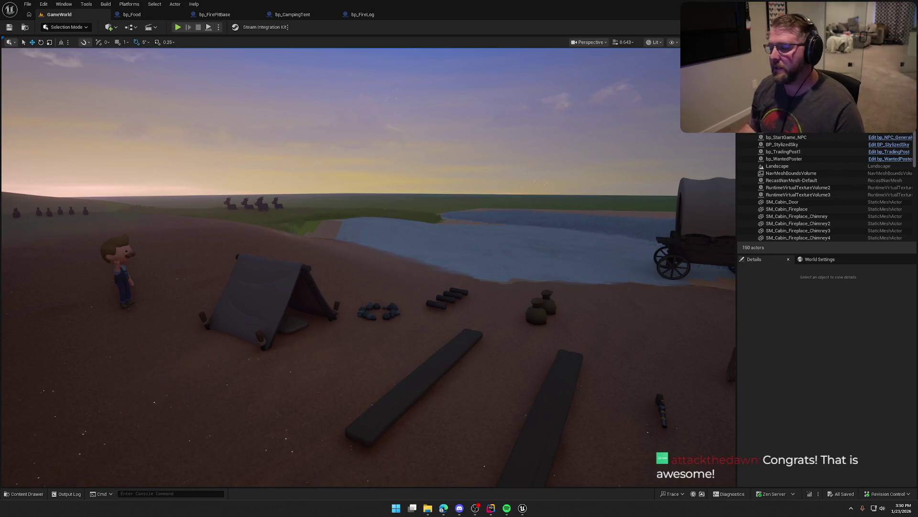
{"action": "mouse_move", "coordinate": [424, 288]}
{"action": "left_mouse_down"}
{"action": "mouse_move", "coordinate": [349, 244]}
{"action": "mouse_move", "coordinate": [275, 235]}
{"action": "mouse_move", "coordinate": [413, 282]}
{"action": "left_mouse_up"}
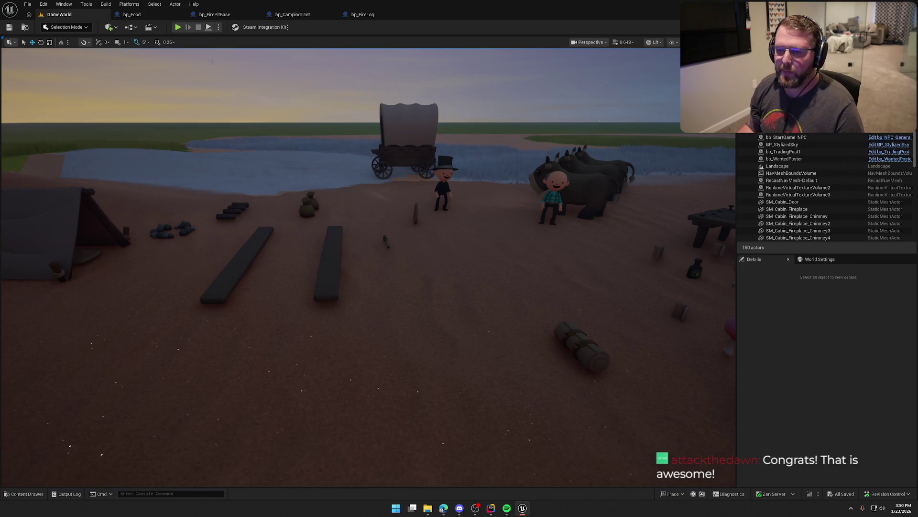
{"action": "mouse_move", "coordinate": [434, 264]}
{"action": "left_mouse_down"}
{"action": "mouse_move", "coordinate": [402, 265]}
{"action": "mouse_move", "coordinate": [461, 266]}
{"action": "mouse_move", "coordinate": [407, 270]}
{"action": "mouse_move", "coordinate": [433, 265]}
{"action": "mouse_move", "coordinate": [428, 258]}
{"action": "mouse_move", "coordinate": [434, 268]}
{"action": "left_mouse_up"}
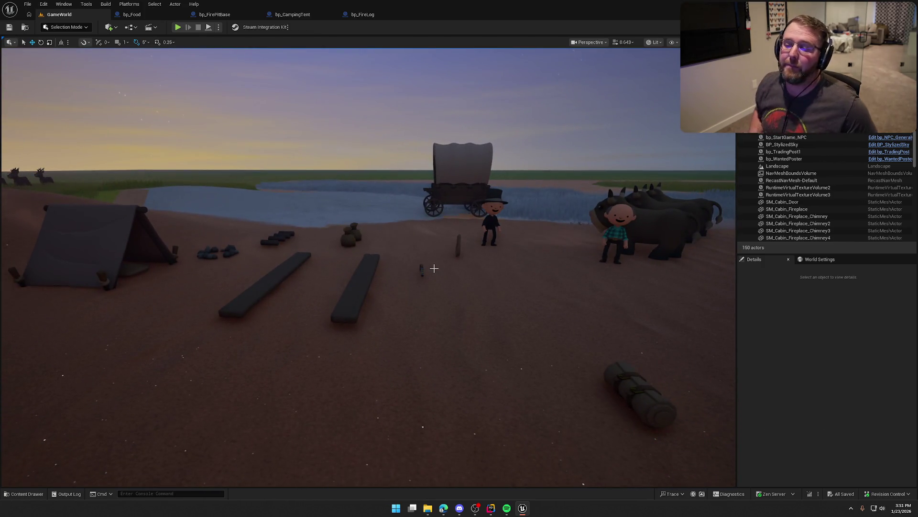
{"action": "left_click_drag", "start_coordinate": [434, 268], "coordinate": [418, 267]}
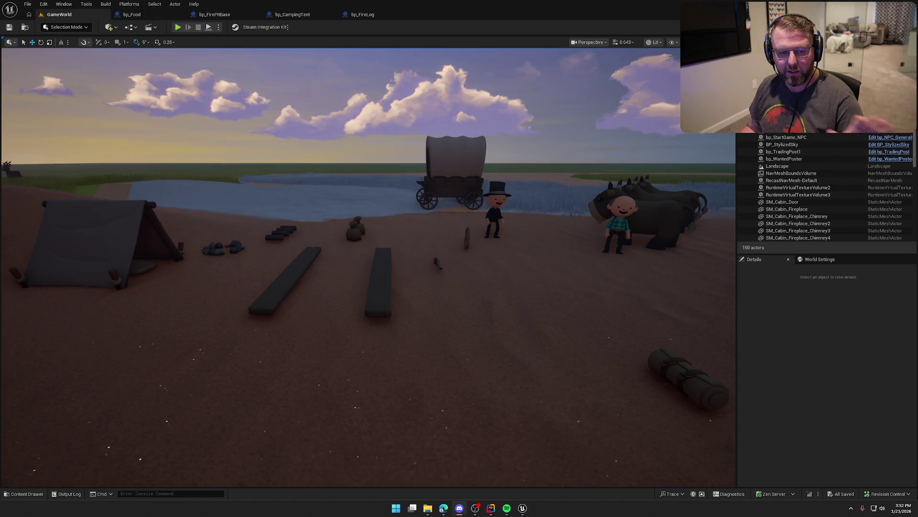
- Tilt and swing the GameWorld view, flying in toward the log cabin
{"action": "mouse_move", "coordinate": [468, 246]}
{"action": "left_mouse_down"}
{"action": "mouse_move", "coordinate": [469, 270]}
{"action": "mouse_move", "coordinate": [472, 245]}
{"action": "left_mouse_up"}
{"action": "left_click_drag", "start_coordinate": [582, 242], "coordinate": [582, 242]}
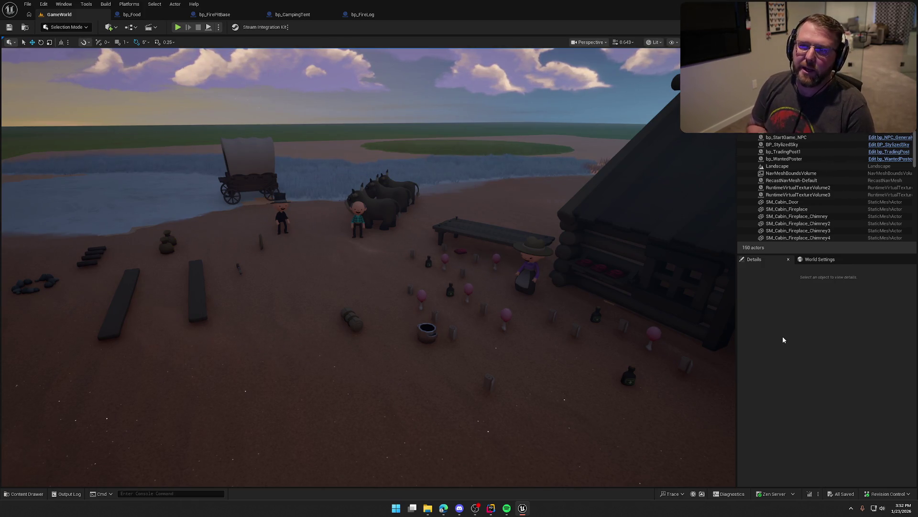
{"action": "key", "text": "alt+Tab"}
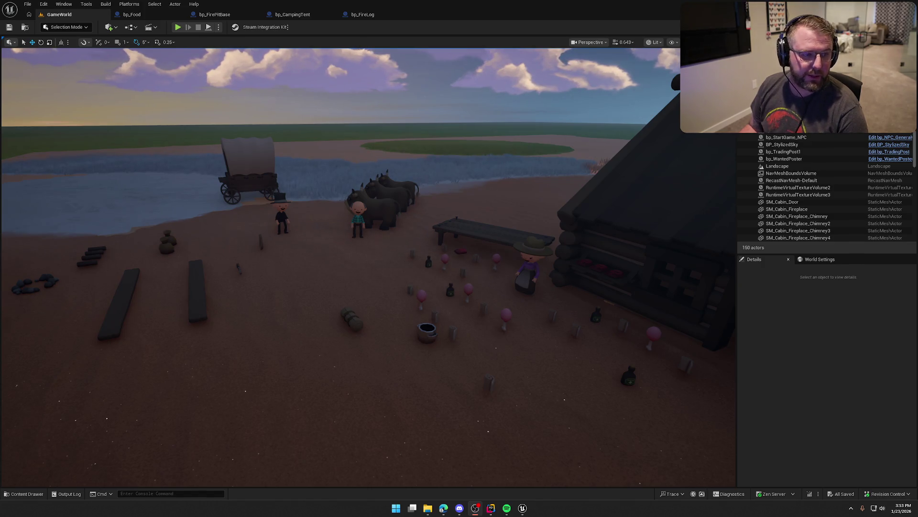
{"action": "left_click_drag", "start_coordinate": [451, 242], "coordinate": [483, 211]}
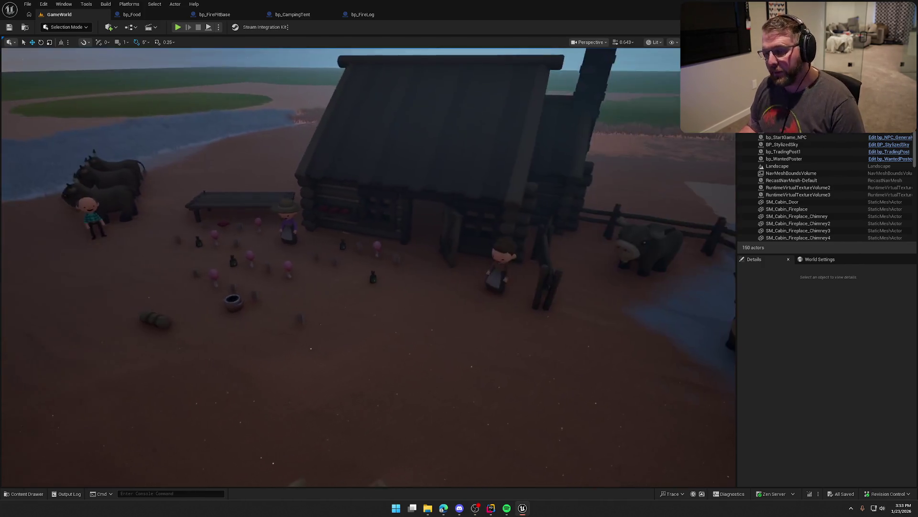
- Swing toward the wagon and cows, then pull back over the lake to reveal the cabin
{"action": "mouse_move", "coordinate": [242, 276]}
{"action": "left_mouse_down"}
{"action": "mouse_move", "coordinate": [268, 273]}
{"action": "mouse_move", "coordinate": [167, 272]}
{"action": "left_mouse_up"}
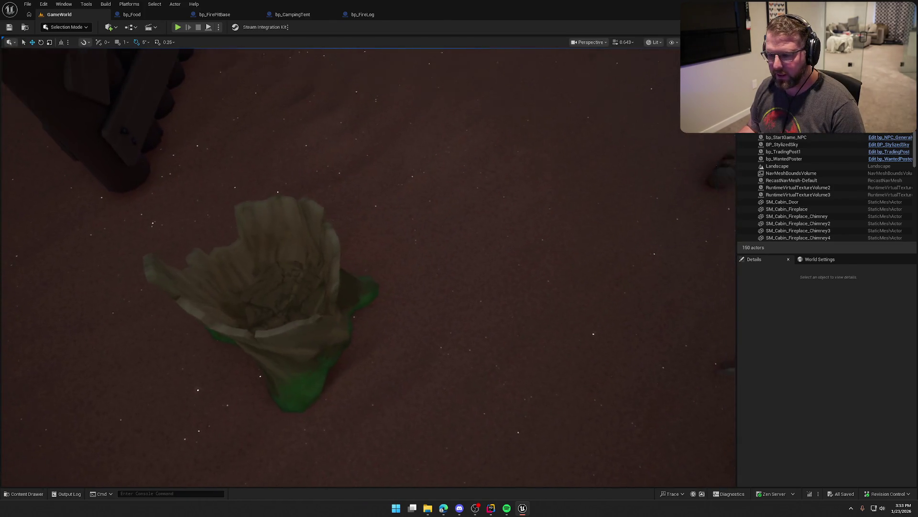
{"action": "key", "text": "1"}
{"action": "left_click_drag", "start_coordinate": [464, 209], "coordinate": [468, 231]}
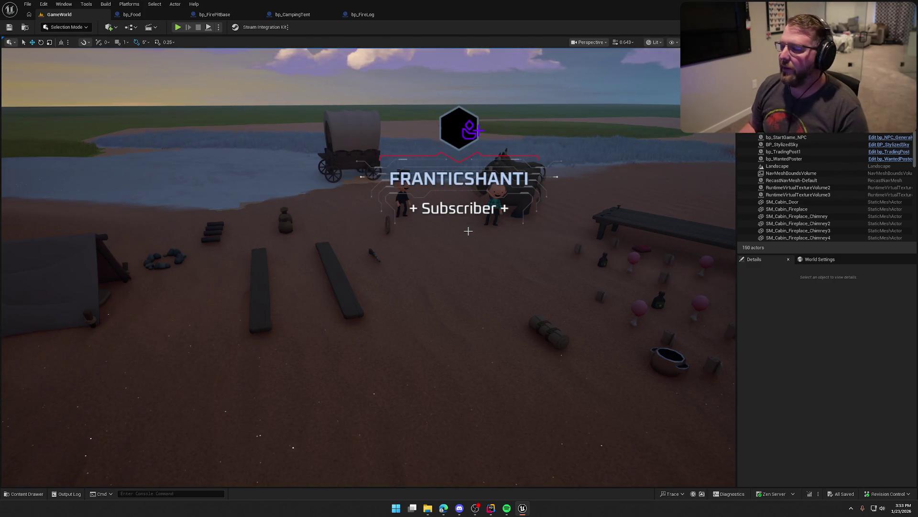
{"action": "left_click_drag", "start_coordinate": [397, 280], "coordinate": [396, 320]}
- Drop to ground level facing the cows, pull back, and close the cabin-interior image
{"action": "mouse_move", "coordinate": [447, 308]}
{"action": "left_mouse_down"}
{"action": "mouse_move", "coordinate": [426, 315]}
{"action": "mouse_move", "coordinate": [411, 287]}
{"action": "mouse_move", "coordinate": [412, 335]}
{"action": "mouse_move", "coordinate": [430, 311]}
{"action": "mouse_move", "coordinate": [508, 272]}
{"action": "left_mouse_up"}
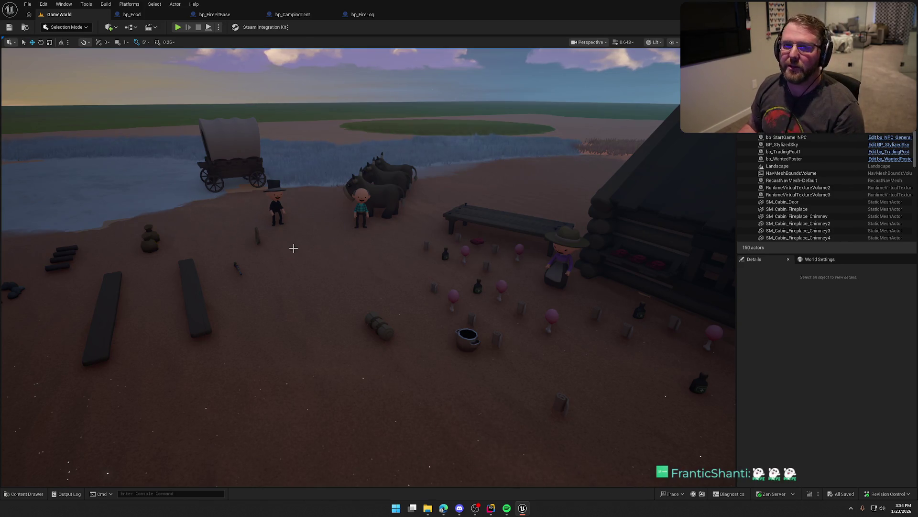
{"action": "left_click_drag", "start_coordinate": [284, 173], "coordinate": [327, 183]}
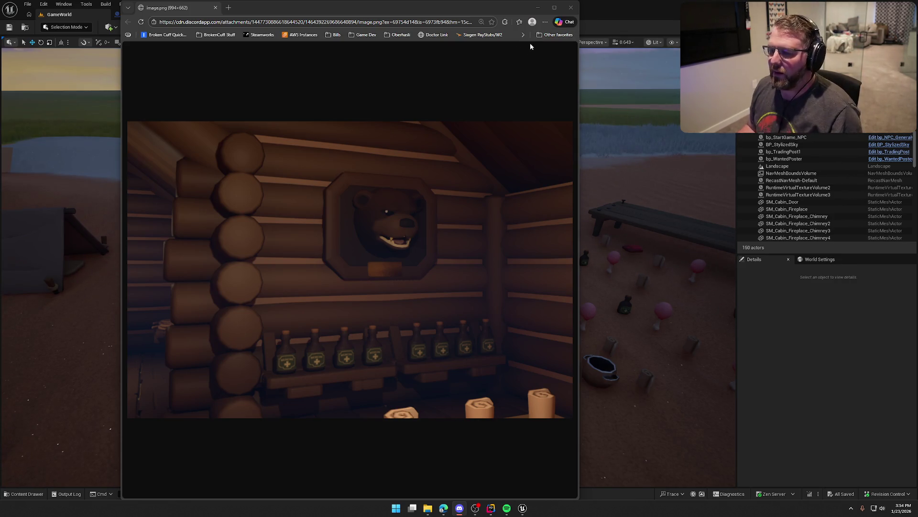
{"action": "left_click", "coordinate": [571, 7]}
- Turn the view away from the cabin and bring up bp_Food's EventGraph
{"action": "mouse_move", "coordinate": [254, 244]}
{"action": "left_mouse_down"}
{"action": "mouse_move", "coordinate": [215, 248]}
{"action": "mouse_move", "coordinate": [182, 211]}
{"action": "mouse_move", "coordinate": [158, 258]}
{"action": "mouse_move", "coordinate": [143, 254]}
{"action": "left_mouse_up"}
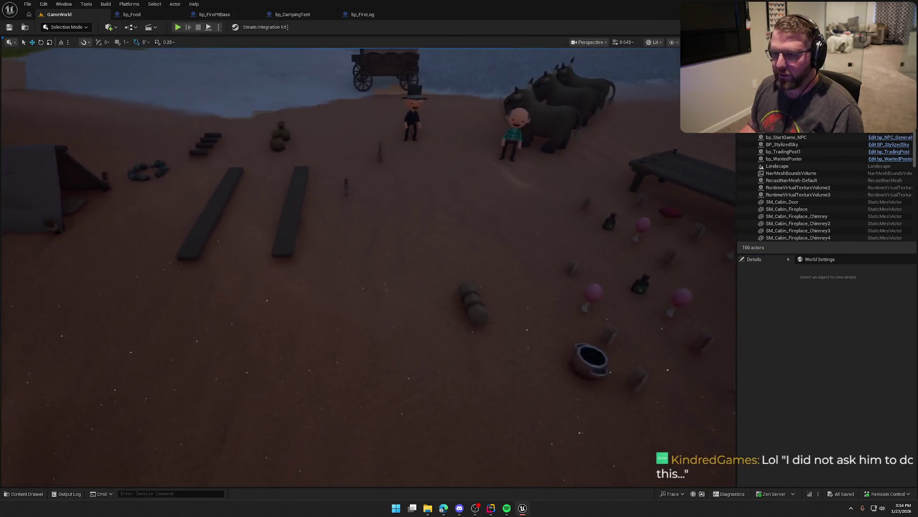
{"action": "left_click", "coordinate": [131, 14]}
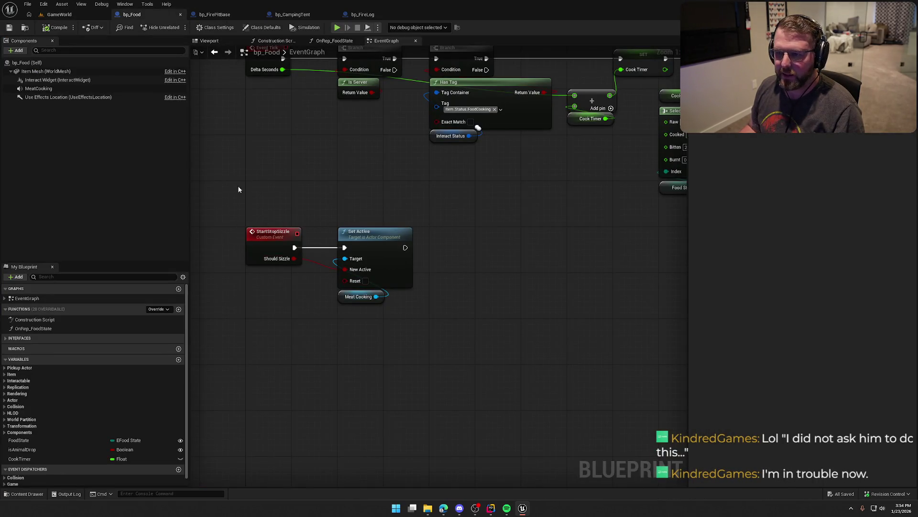
- In bp_FirePitBase, delete the Activate and Deactivate nodes with their Meat Cooking getters
{"action": "left_click", "coordinate": [217, 15]}
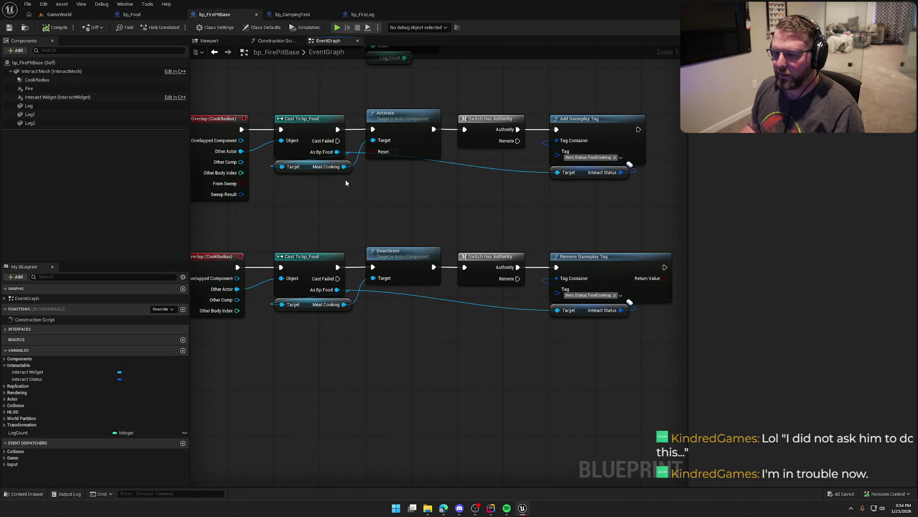
{"action": "left_click_drag", "start_coordinate": [413, 200], "coordinate": [350, 144]}
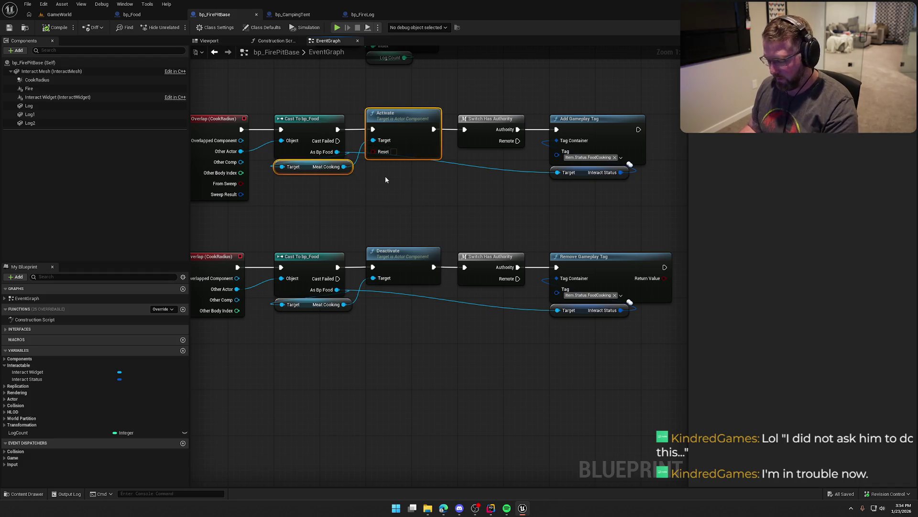
{"action": "key", "text": "Delete"}
{"action": "left_click_drag", "start_coordinate": [350, 246], "coordinate": [400, 343]}
{"action": "key", "text": "Delete"}
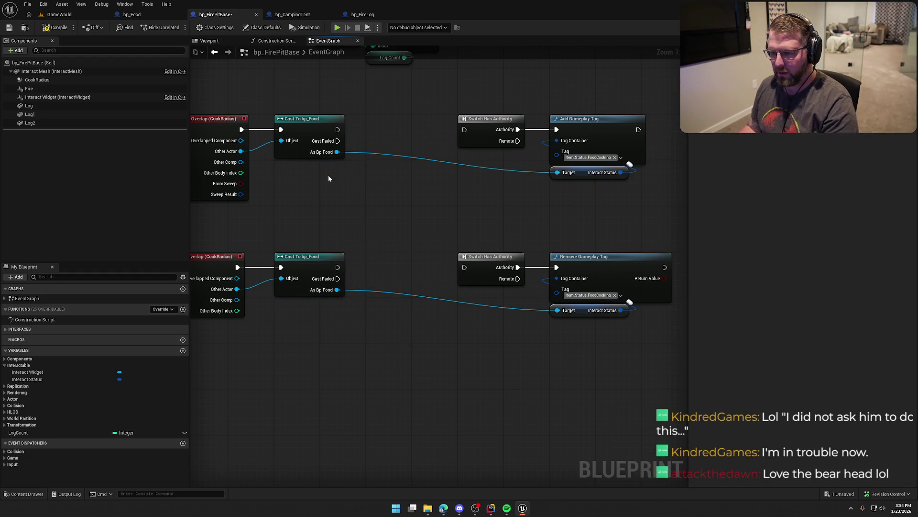
- Add a Start Stop Sizzle call with Should Sizzle on after the begin-overlap cast
{"action": "left_click_drag", "start_coordinate": [337, 129], "coordinate": [385, 129]}
{"action": "type", "text": "delay"}
{"action": "key", "text": "Escape"}
{"action": "left_click", "coordinate": [405, 145]}
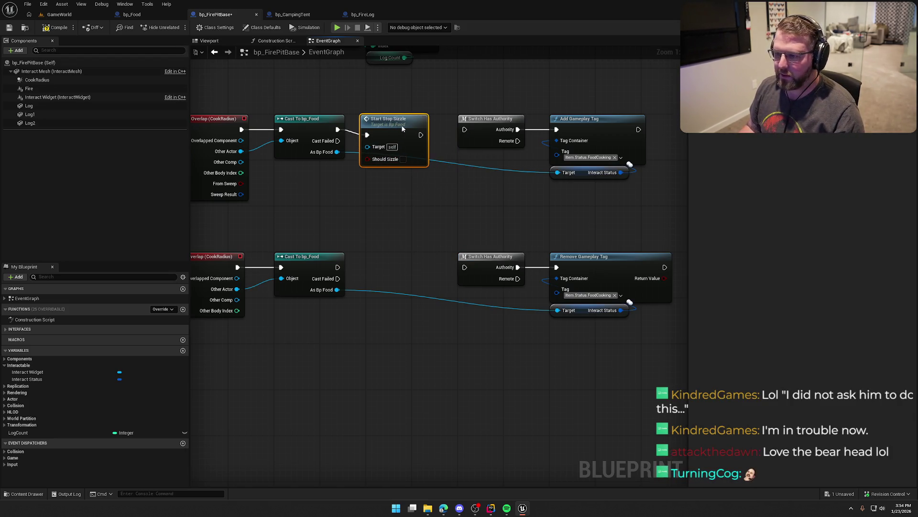
{"action": "left_click", "coordinate": [409, 153]}
{"action": "left_click_drag", "start_coordinate": [426, 129], "coordinate": [464, 129]}
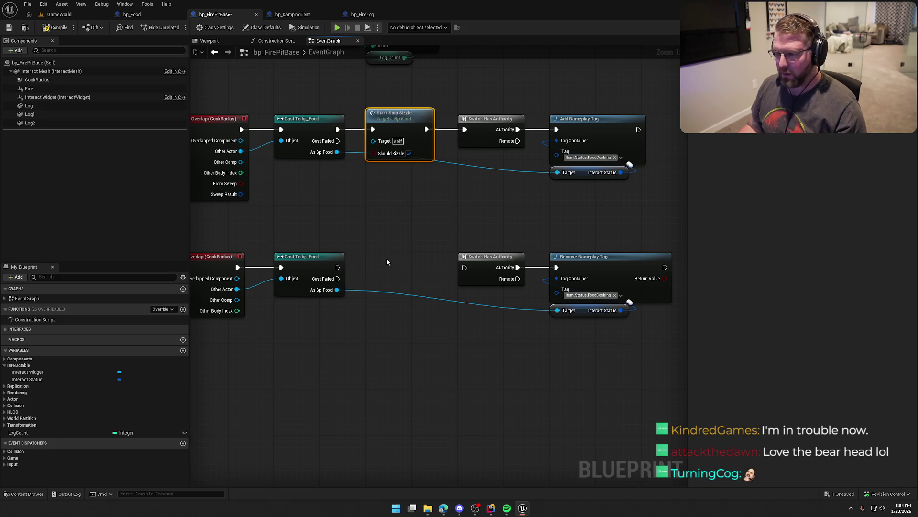
- Duplicate Start Stop Sizzle for the end overlap with Should Sizzle off and wire it
{"action": "key", "text": "ctrl+d"}
{"action": "left_click_drag", "start_coordinate": [337, 152], "coordinate": [374, 141]}
{"action": "mouse_move", "coordinate": [416, 262]}
{"action": "left_mouse_down"}
{"action": "mouse_move", "coordinate": [337, 268]}
{"action": "mouse_move", "coordinate": [353, 287]}
{"action": "mouse_move", "coordinate": [373, 291]}
{"action": "mouse_move", "coordinate": [389, 264]}
{"action": "mouse_move", "coordinate": [464, 267]}
{"action": "left_mouse_up"}
{"action": "left_click", "coordinate": [408, 289]}
{"action": "left_click", "coordinate": [464, 198]}
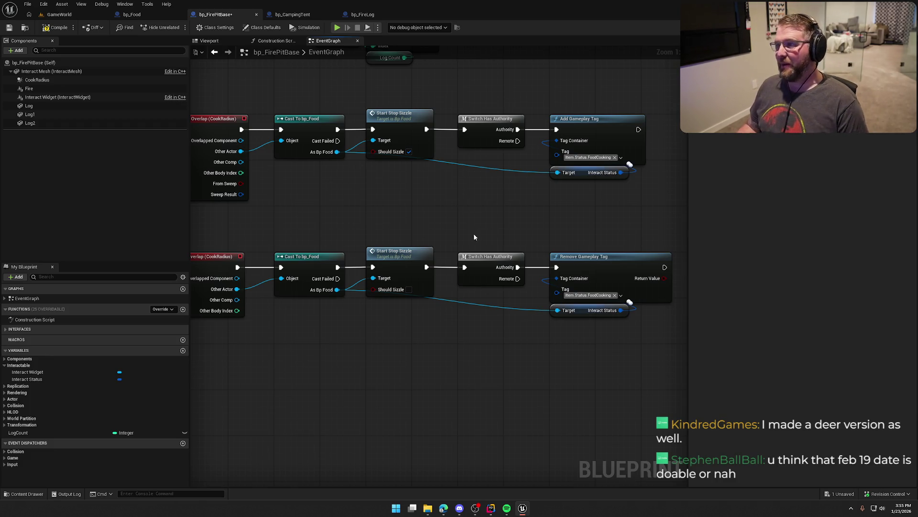
{"action": "left_click_drag", "start_coordinate": [465, 233], "coordinate": [476, 228]}
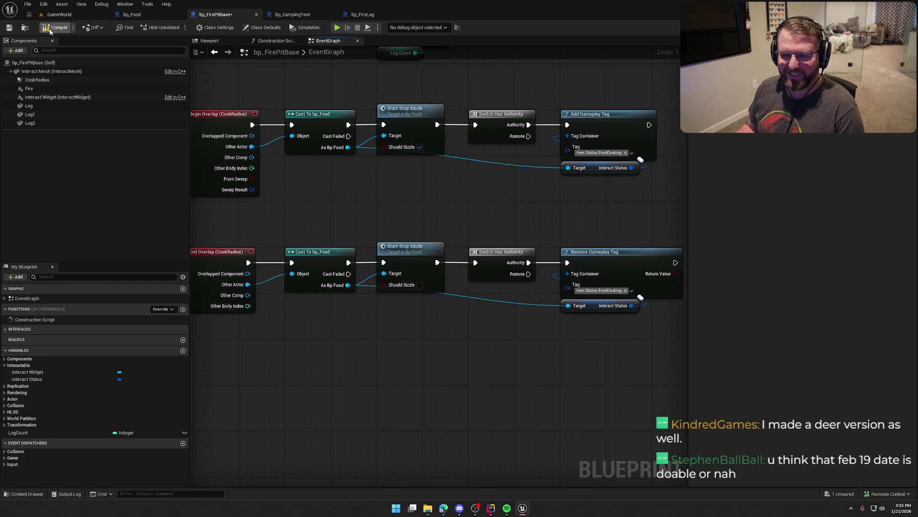
- Review bp_Food's graph, return to GameWorld, and start Play In Editor
{"action": "left_click", "coordinate": [132, 14]}
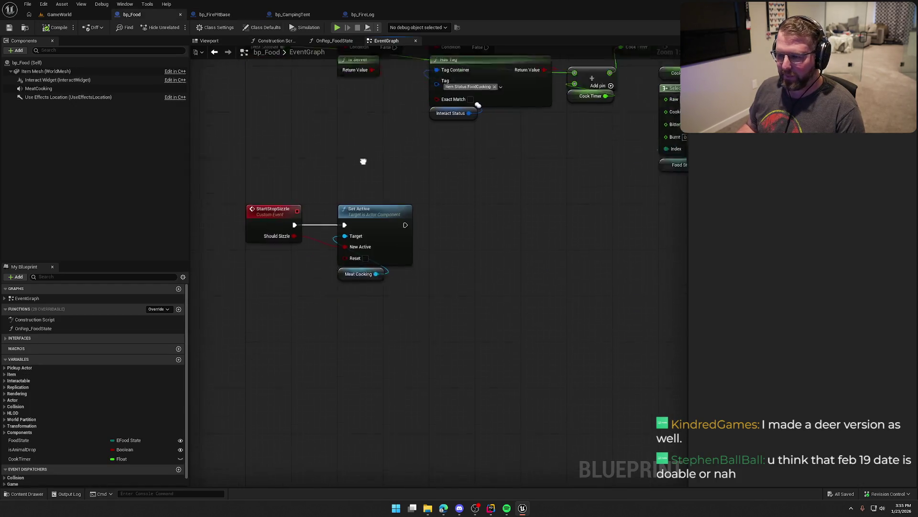
{"action": "left_click", "coordinate": [60, 14]}
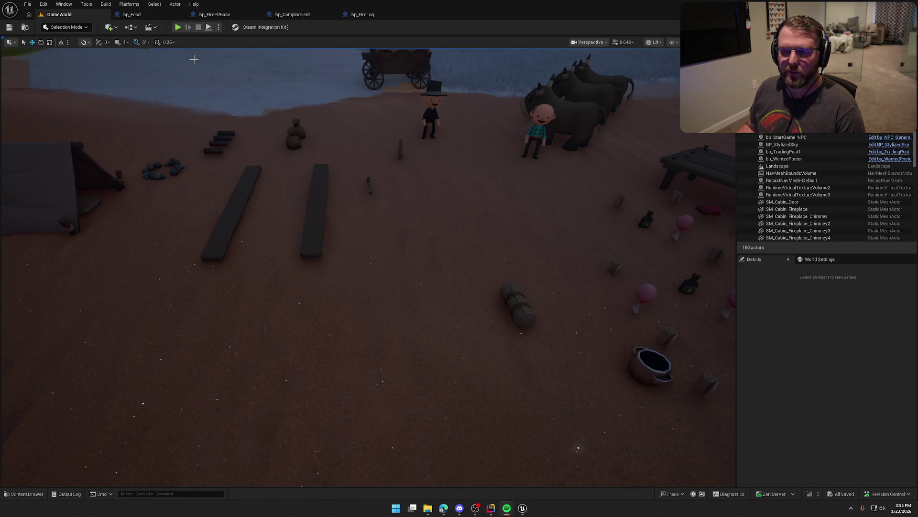
{"action": "left_click", "coordinate": [177, 28]}
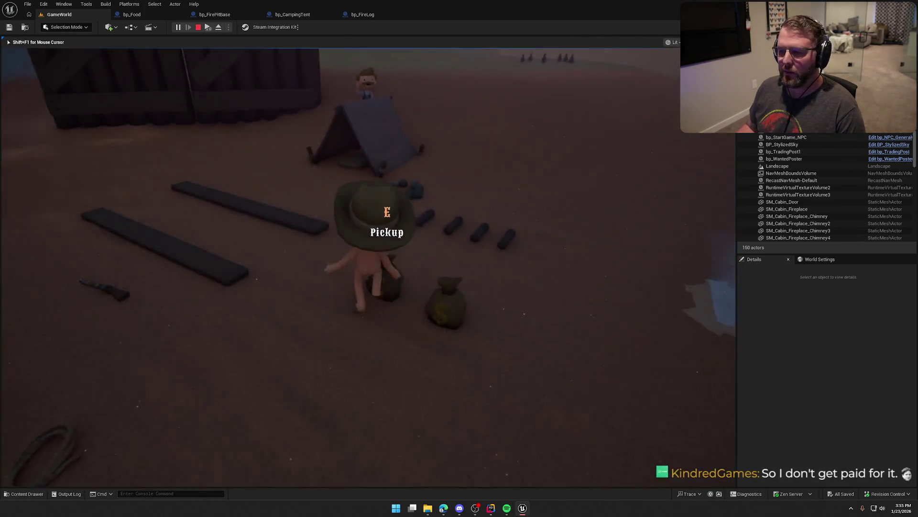
- Pick up and drop a log near the tent, then light the camp fire pit
{"action": "key", "text": "e"}
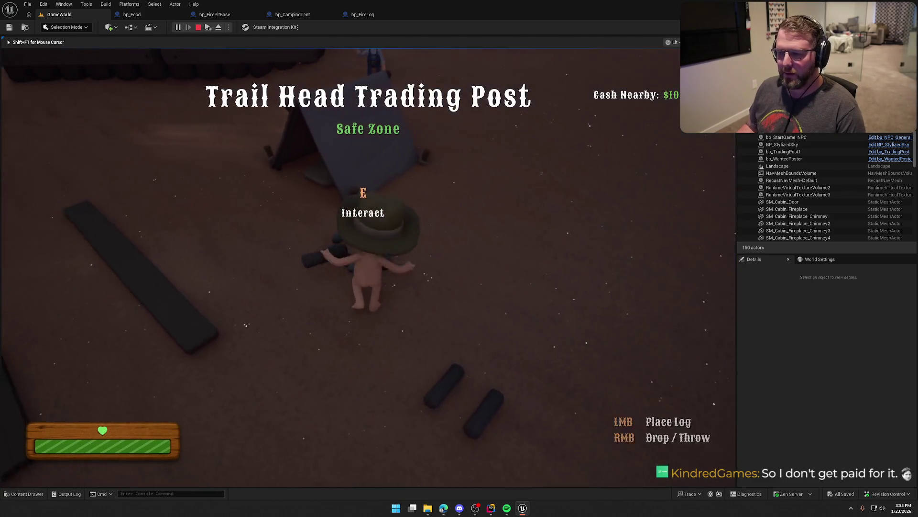
{"action": "key", "text": "e"}
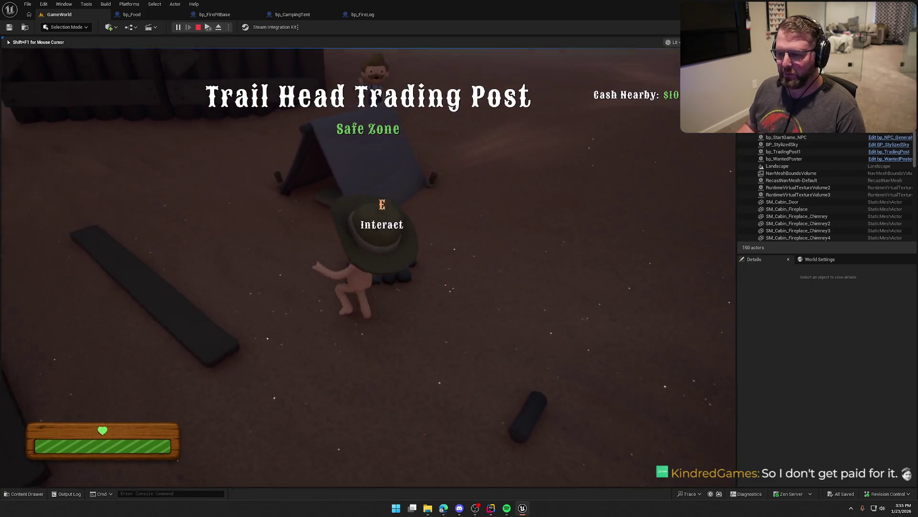
{"action": "key", "text": "e"}
- Buy food at the trading post, carry it to the fire pit, then end play
{"action": "key", "text": "shift+w"}
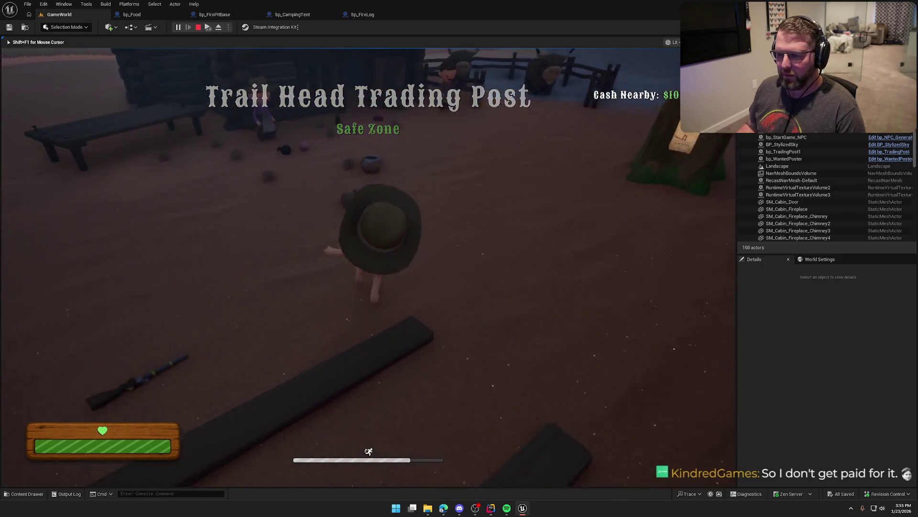
{"action": "key", "text": "e"}
{"action": "key", "text": "shift+w"}
{"action": "key", "text": "shift+w"}
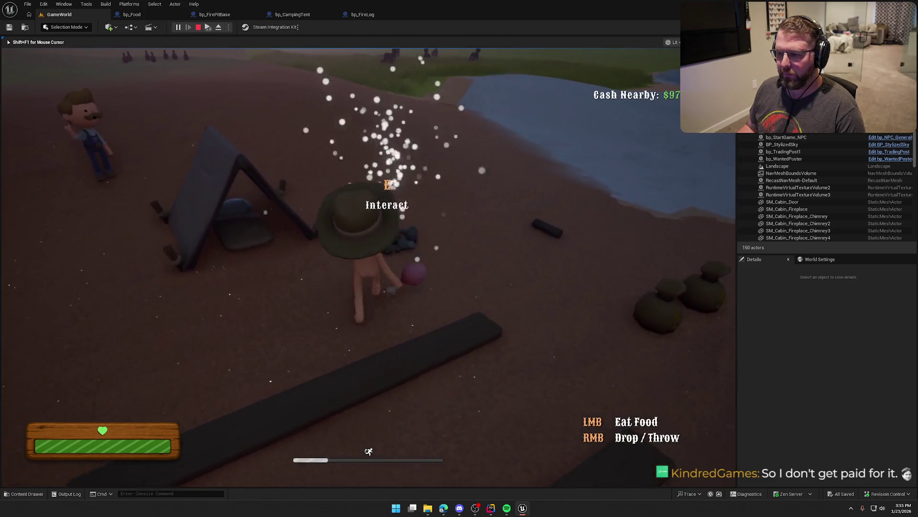
{"action": "key", "text": "w"}
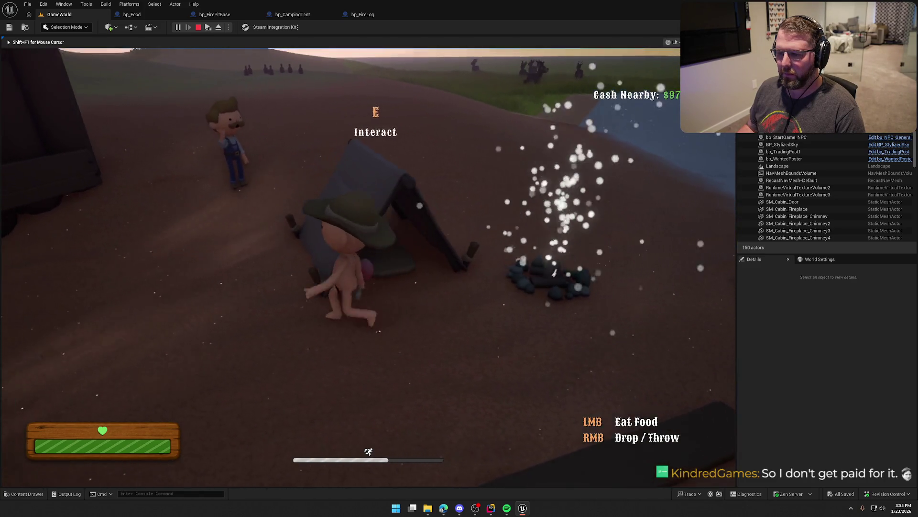
{"action": "key", "text": "s"}
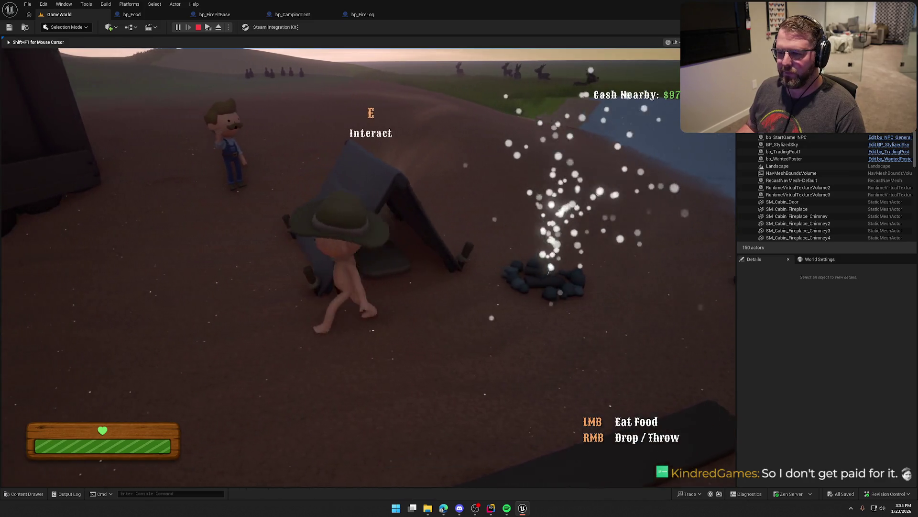
{"action": "key", "text": "Escape"}
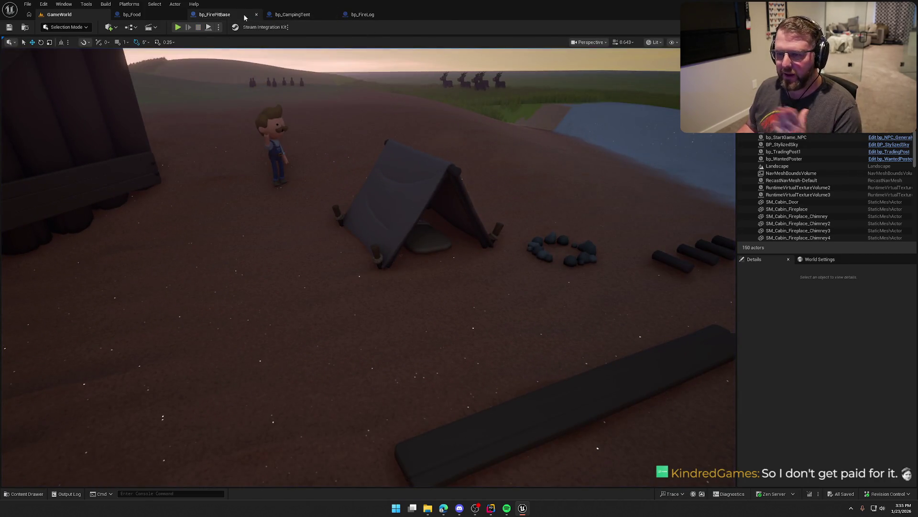
- In bp_Food, pan the graph, pull a wire from Set Active, then inspect MeatCooking
{"action": "left_click", "coordinate": [132, 14]}
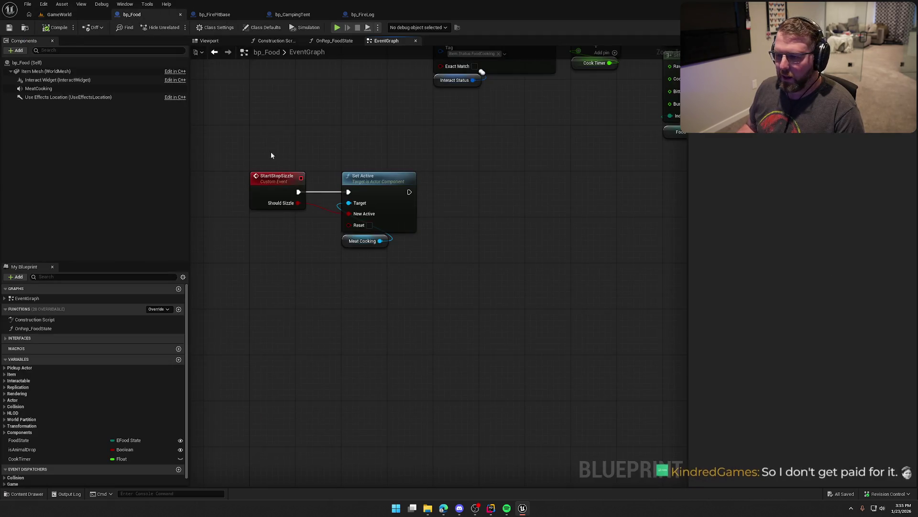
{"action": "mouse_move", "coordinate": [399, 372]}
{"action": "left_mouse_down"}
{"action": "mouse_move", "coordinate": [408, 340]}
{"action": "mouse_move", "coordinate": [462, 312]}
{"action": "left_mouse_up"}
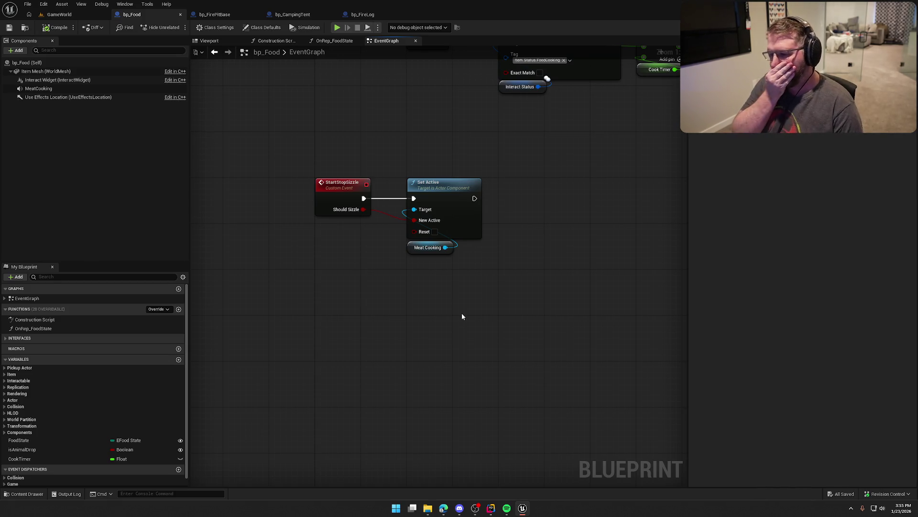
{"action": "left_click_drag", "start_coordinate": [389, 335], "coordinate": [317, 338]}
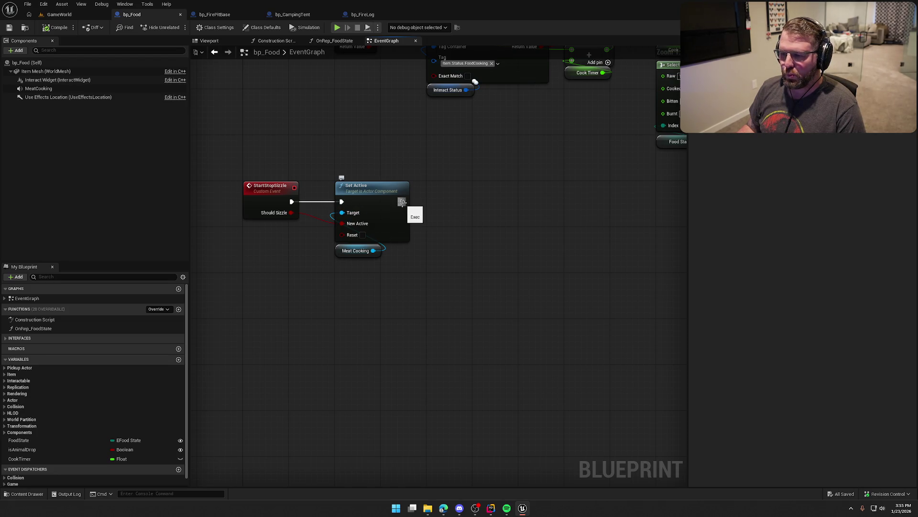
{"action": "left_click_drag", "start_coordinate": [402, 201], "coordinate": [473, 204]}
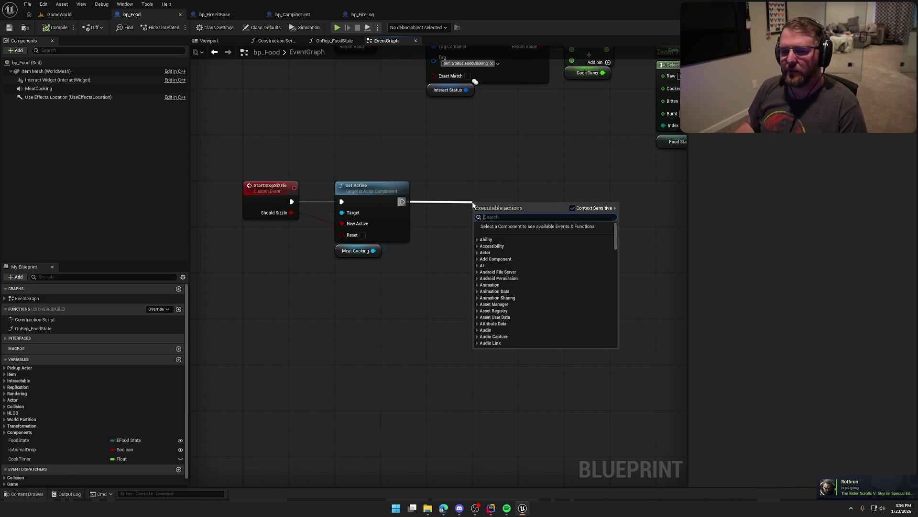
{"action": "key", "text": "Escape"}
{"action": "left_click", "coordinate": [38, 88]}
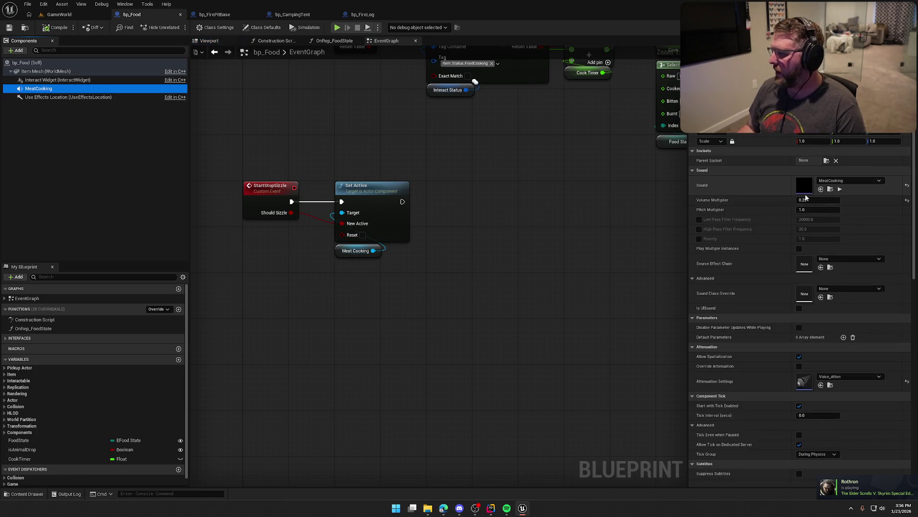
- Return to the bp_Food event graph and pan around the StartStopSizzle and MeatCooking Set Active nodes
{"action": "left_click", "coordinate": [454, 345]}
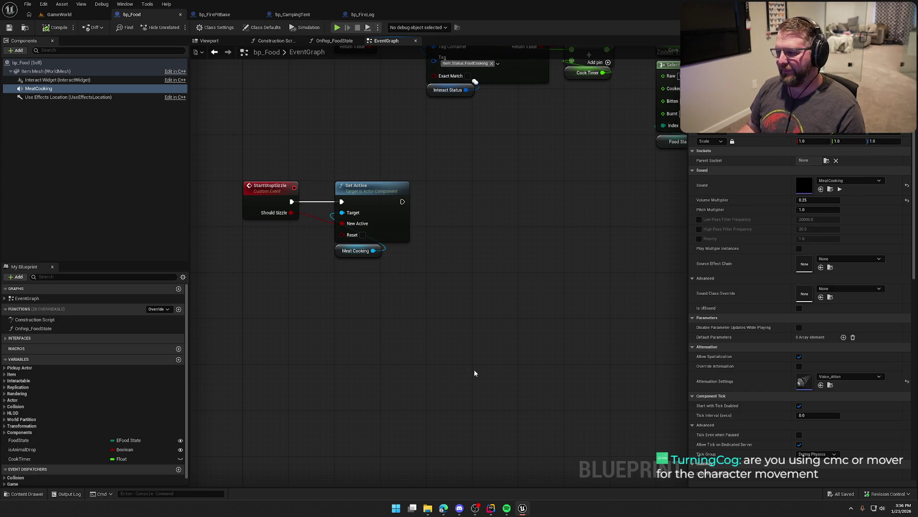
{"action": "scroll", "coordinate": [525, 359], "scroll_direction": "up", "scroll_amount": 1}
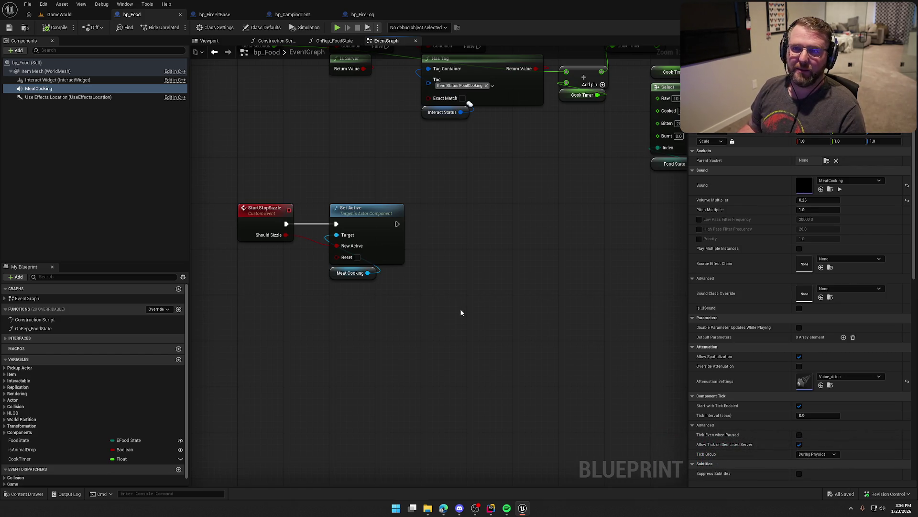
{"action": "left_click_drag", "start_coordinate": [460, 309], "coordinate": [492, 315]}
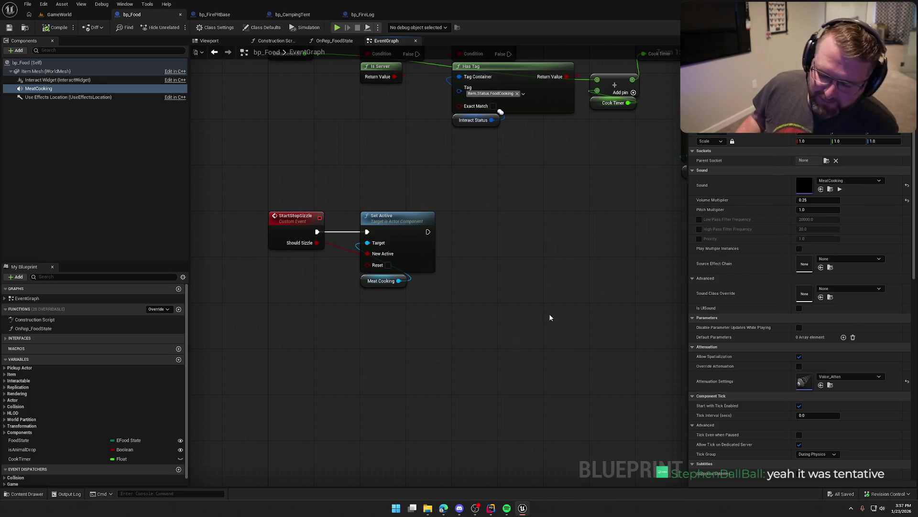
{"action": "left_click_drag", "start_coordinate": [544, 309], "coordinate": [475, 311]}
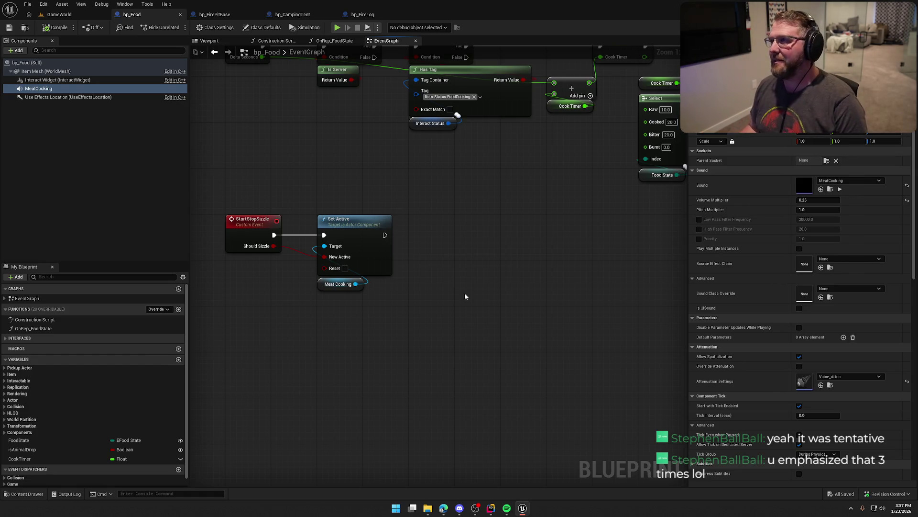
{"action": "mouse_move", "coordinate": [441, 329]}
{"action": "left_mouse_down"}
{"action": "mouse_move", "coordinate": [432, 334]}
{"action": "mouse_move", "coordinate": [440, 324]}
{"action": "left_mouse_up"}
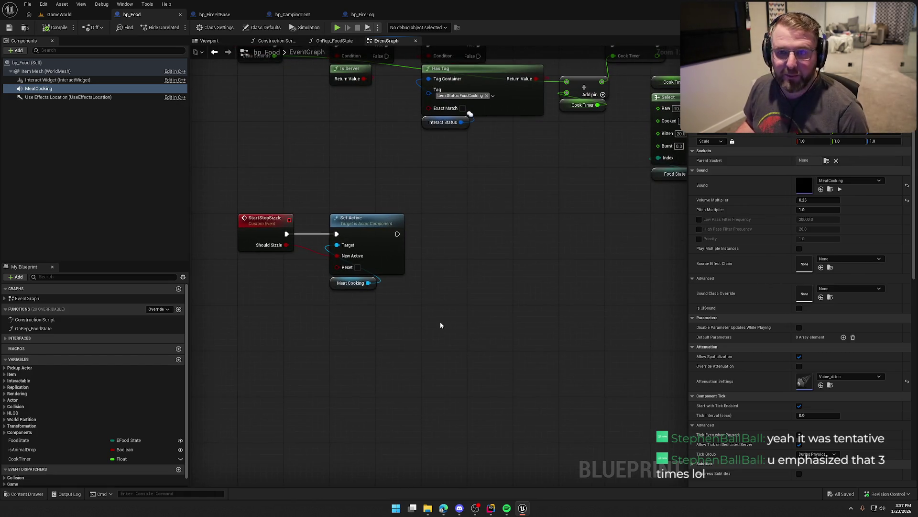
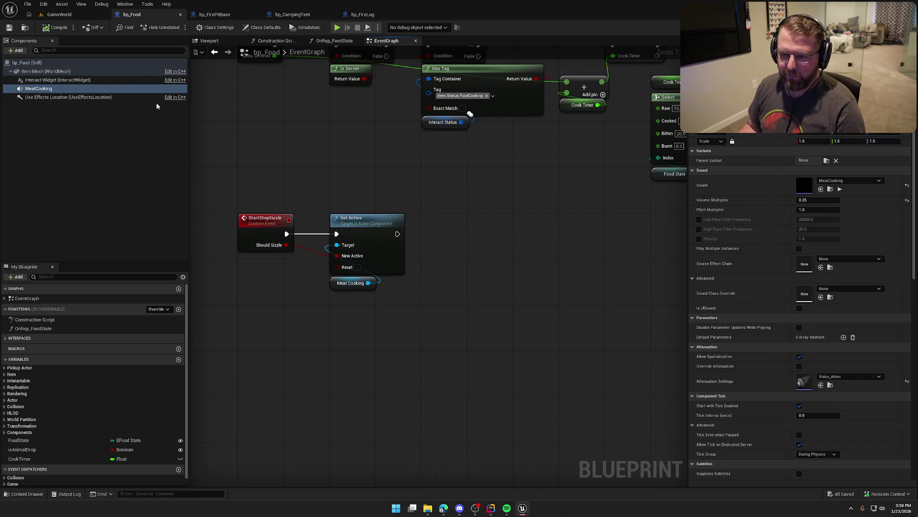
- Delete SM_CookingPot from the campsite in the GameWorld level
{"action": "left_click", "coordinate": [59, 14]}
{"action": "left_click_drag", "start_coordinate": [377, 261], "coordinate": [377, 260]}
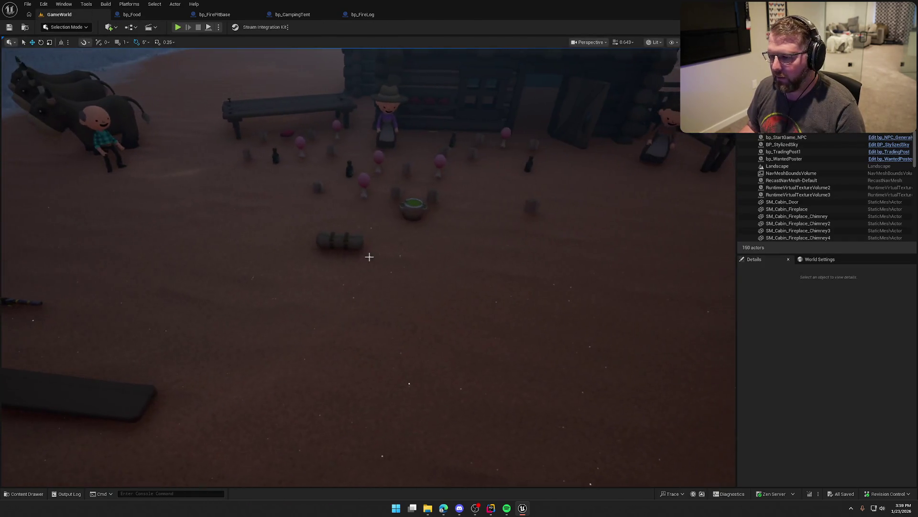
{"action": "left_click_drag", "start_coordinate": [431, 274], "coordinate": [420, 273]}
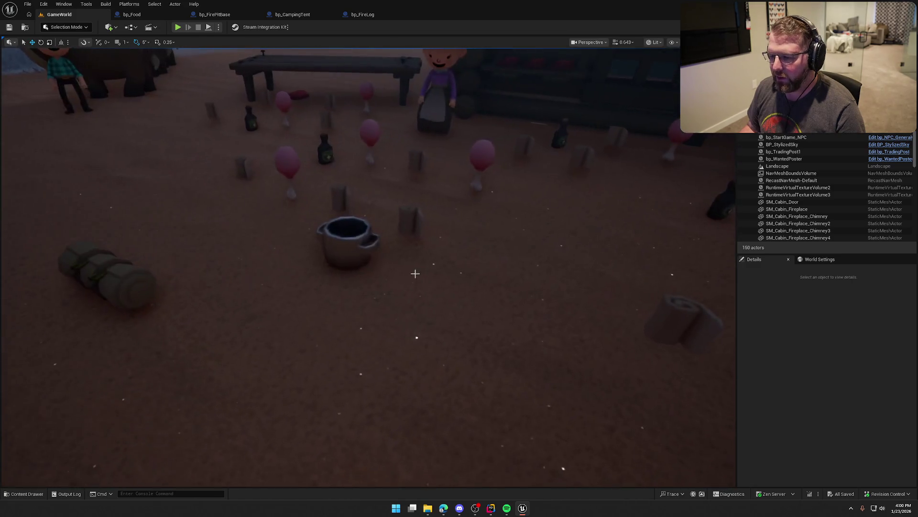
{"action": "left_click", "coordinate": [342, 249]}
{"action": "key", "text": "Delete"}
{"action": "left_click_drag", "start_coordinate": [351, 244], "coordinate": [381, 246]}
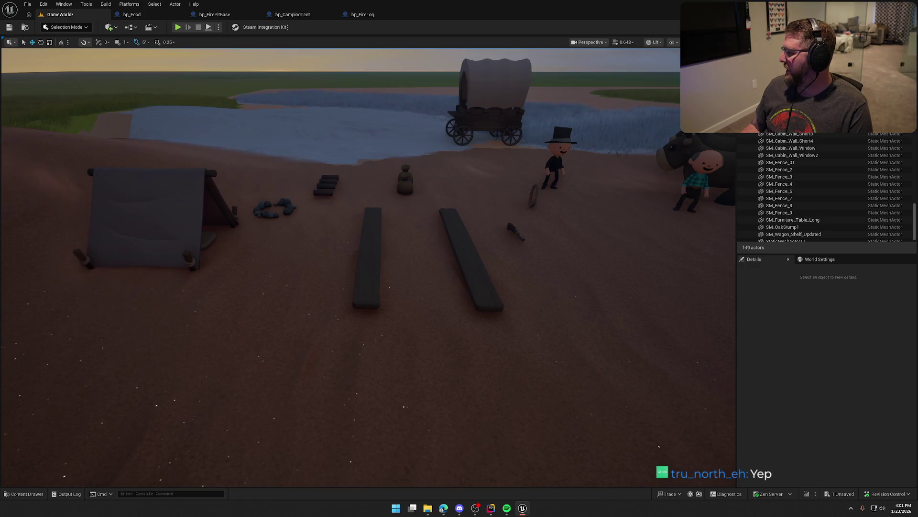
{"action": "left_click", "coordinate": [813, 357]}
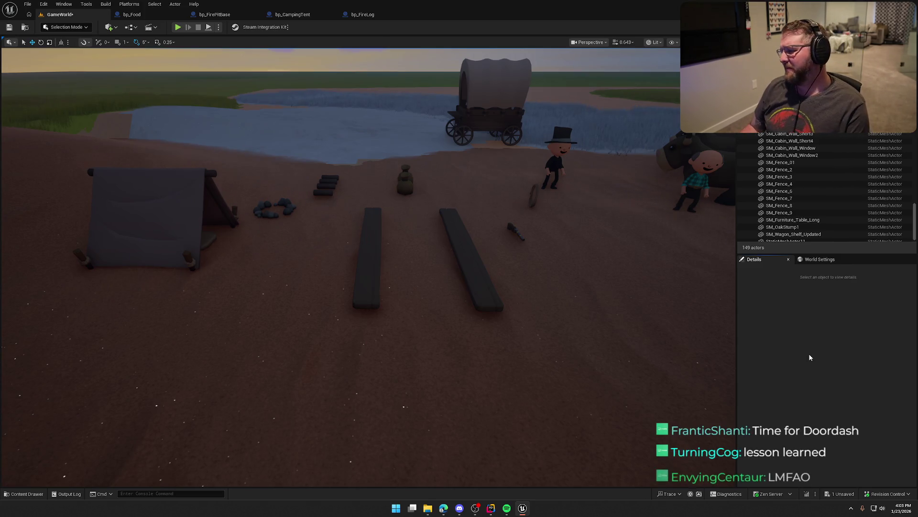
{"action": "mouse_move", "coordinate": [545, 309]}
{"action": "left_mouse_down"}
{"action": "mouse_move", "coordinate": [546, 287]}
{"action": "mouse_move", "coordinate": [281, 160]}
{"action": "left_mouse_up"}
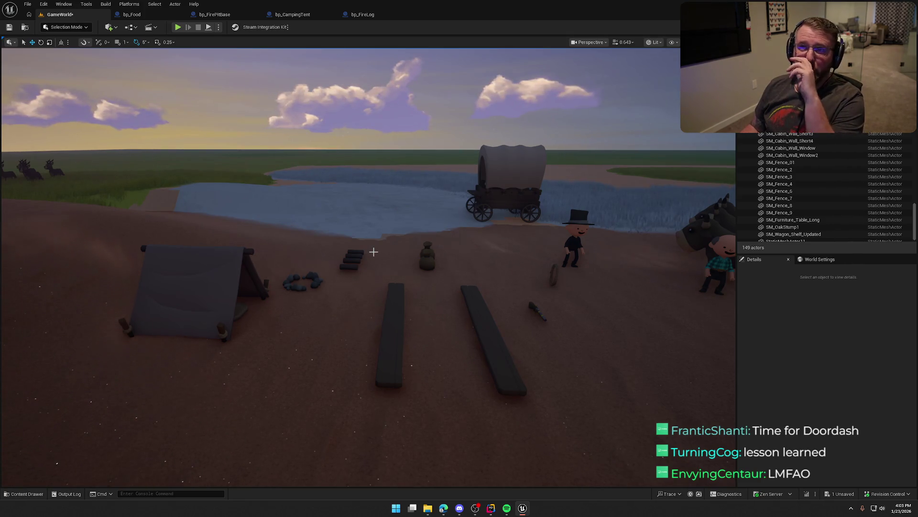
- Fly the camera back and tilt it so the whole camp sits low under the sky
{"action": "mouse_move", "coordinate": [378, 248]}
{"action": "left_mouse_down"}
{"action": "mouse_move", "coordinate": [378, 268]}
{"action": "mouse_move", "coordinate": [378, 248]}
{"action": "left_mouse_up"}
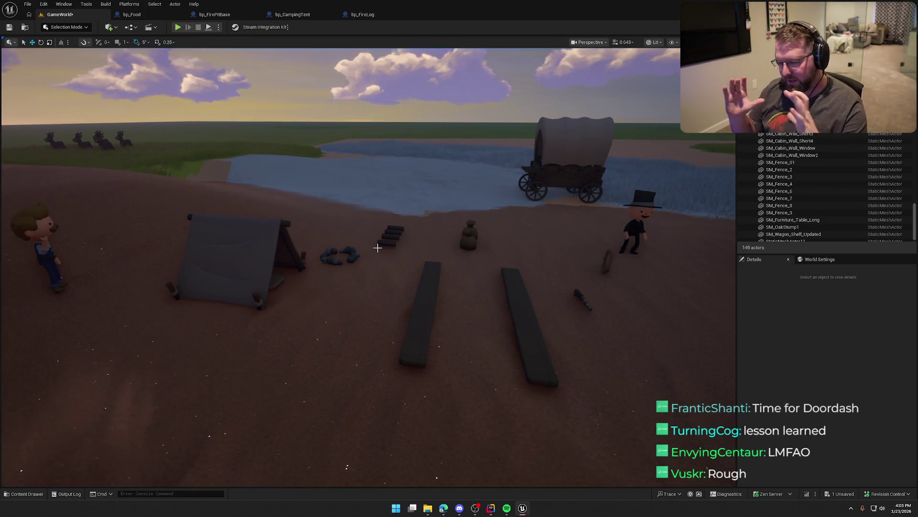
{"action": "mouse_move", "coordinate": [378, 247]}
{"action": "left_mouse_down"}
{"action": "mouse_move", "coordinate": [378, 230]}
{"action": "mouse_move", "coordinate": [440, 260]}
{"action": "left_mouse_up"}
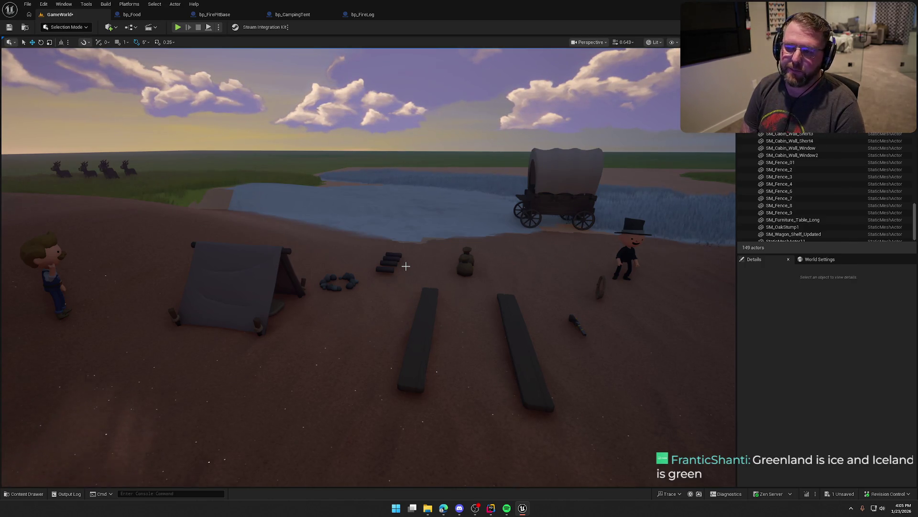
- Fly around the camp to view the sky, lake, wagon, cabin and tent
{"action": "mouse_move", "coordinate": [405, 266]}
{"action": "left_mouse_down"}
{"action": "mouse_move", "coordinate": [386, 145]}
{"action": "mouse_move", "coordinate": [416, 156]}
{"action": "left_mouse_up"}
{"action": "left_click", "coordinate": [397, 196]}
{"action": "mouse_move", "coordinate": [397, 196]}
{"action": "left_mouse_down"}
{"action": "mouse_move", "coordinate": [519, 203]}
{"action": "mouse_move", "coordinate": [428, 201]}
{"action": "mouse_move", "coordinate": [477, 271]}
{"action": "left_mouse_up"}
{"action": "key", "text": "Escape"}
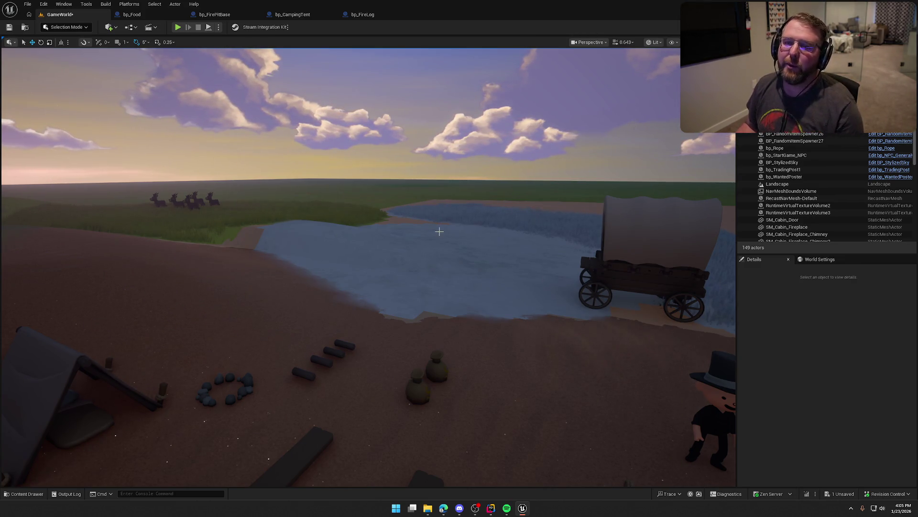
{"action": "mouse_move", "coordinate": [477, 270]}
{"action": "left_mouse_down"}
{"action": "mouse_move", "coordinate": [454, 269]}
{"action": "mouse_move", "coordinate": [471, 268]}
{"action": "mouse_move", "coordinate": [471, 254]}
{"action": "left_mouse_up"}
{"action": "left_click_drag", "start_coordinate": [335, 187], "coordinate": [336, 188]}
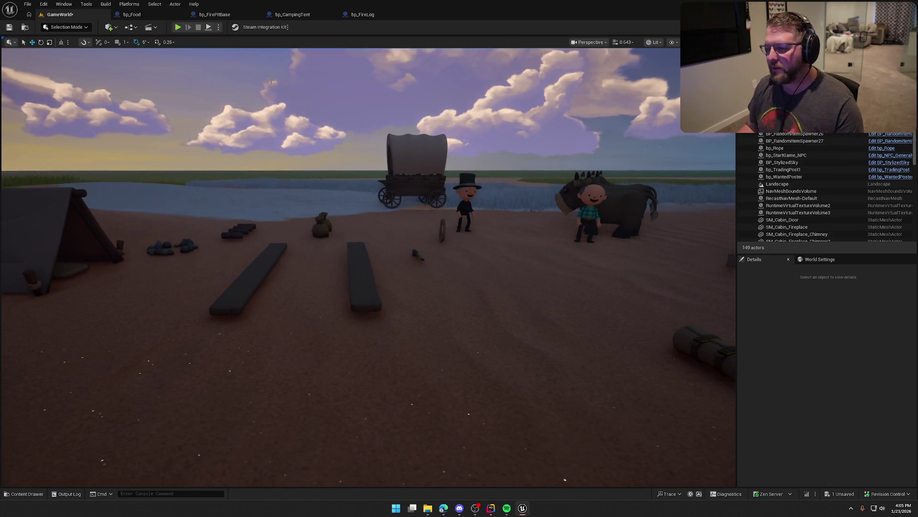
- Playtest the level briefly, then select the Set Active and Meat Cooking nodes in bp_Food
{"action": "left_click", "coordinate": [177, 27]}
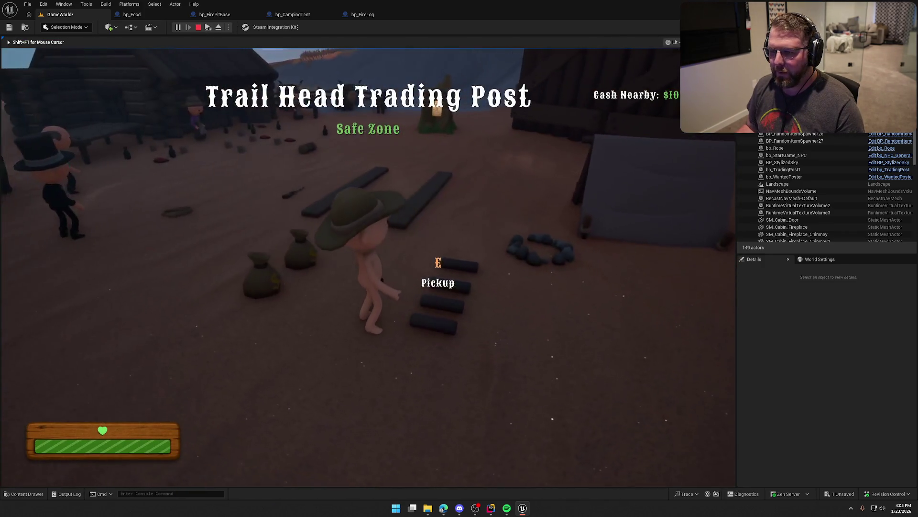
{"action": "key", "text": "shift+F1"}
{"action": "key", "text": "Escape"}
{"action": "left_click", "coordinate": [132, 14]}
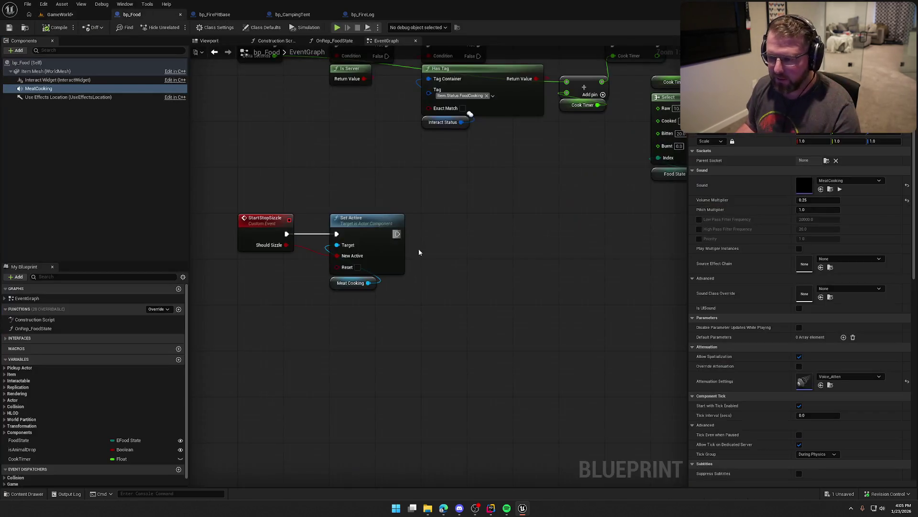
{"action": "left_click_drag", "start_coordinate": [450, 249], "coordinate": [410, 182]}
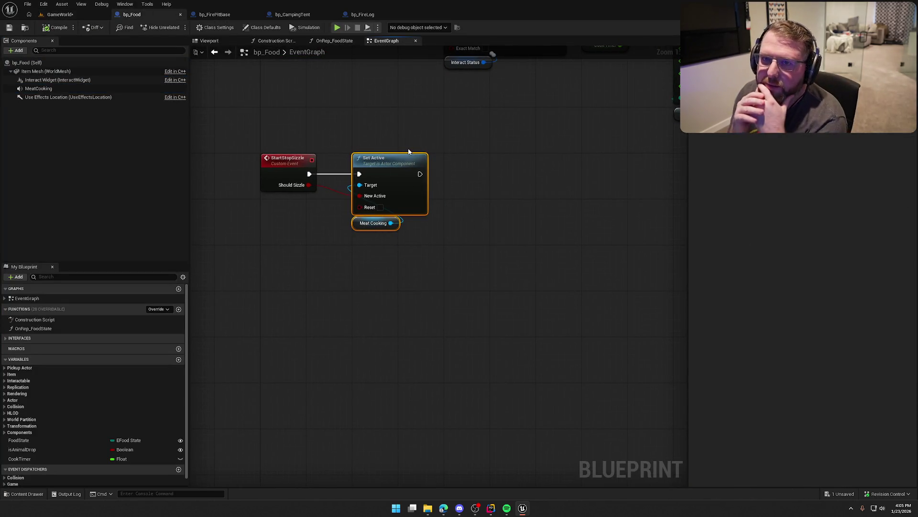
- Save all modified assets and review the GameWorld camp around the wagon and cabin
{"action": "left_click", "coordinate": [56, 14]}
{"action": "key", "text": "ctrl+s"}
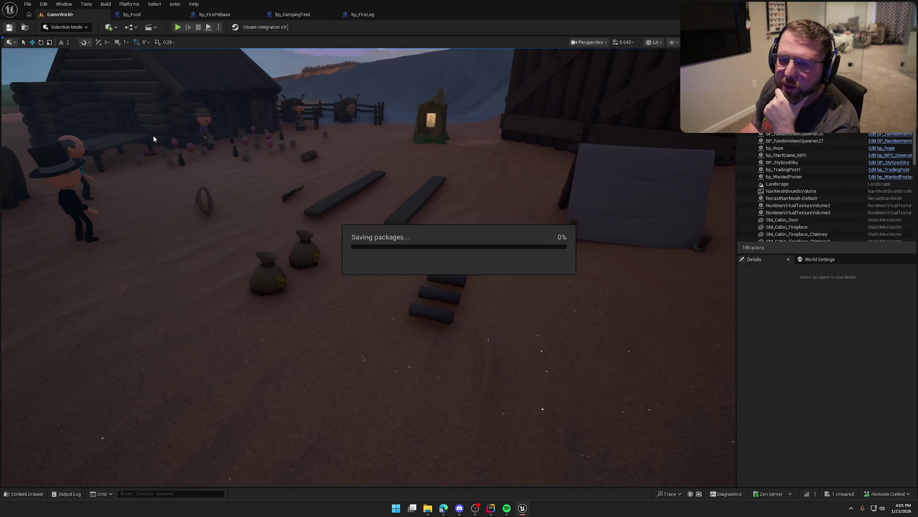
{"action": "mouse_move", "coordinate": [353, 185]}
{"action": "left_mouse_down"}
{"action": "mouse_move", "coordinate": [335, 181]}
{"action": "mouse_move", "coordinate": [322, 158]}
{"action": "left_mouse_up"}
{"action": "mouse_move", "coordinate": [363, 268]}
{"action": "left_mouse_down"}
{"action": "mouse_move", "coordinate": [325, 267]}
{"action": "mouse_move", "coordinate": [347, 271]}
{"action": "left_mouse_up"}
{"action": "left_click_drag", "start_coordinate": [363, 187], "coordinate": [352, 185]}
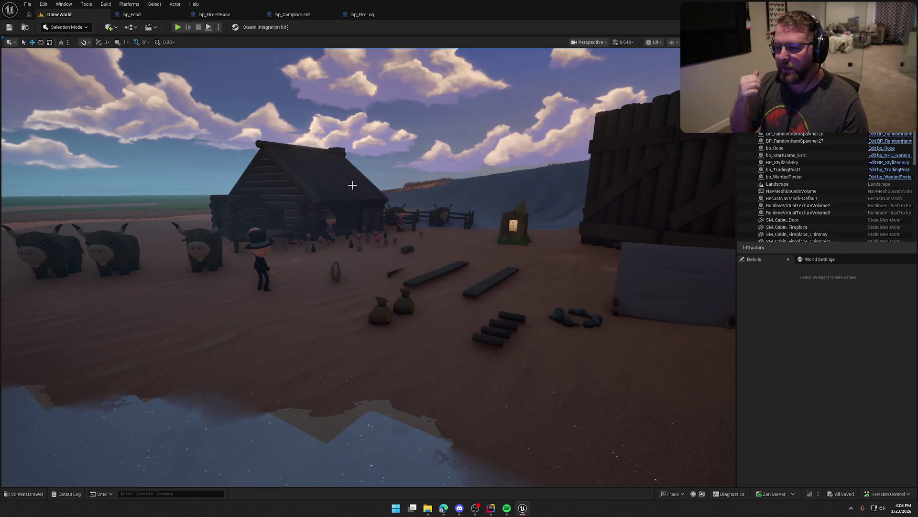
{"action": "left_click_drag", "start_coordinate": [309, 428], "coordinate": [309, 428]}
- Check the Maps folder in the Content Drawer, then return to the bp_Food graph
{"action": "key", "text": "ctrl+space"}
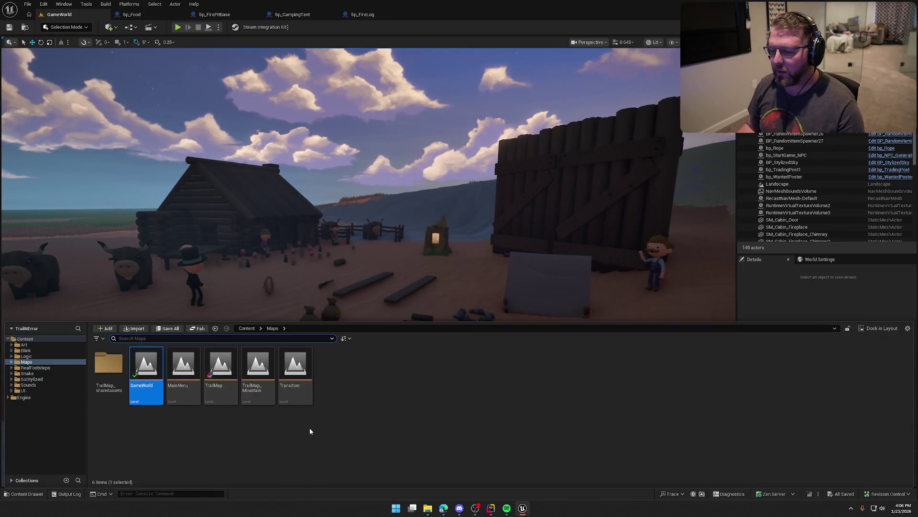
{"action": "left_click", "coordinate": [326, 428]}
{"action": "left_click", "coordinate": [756, 315]}
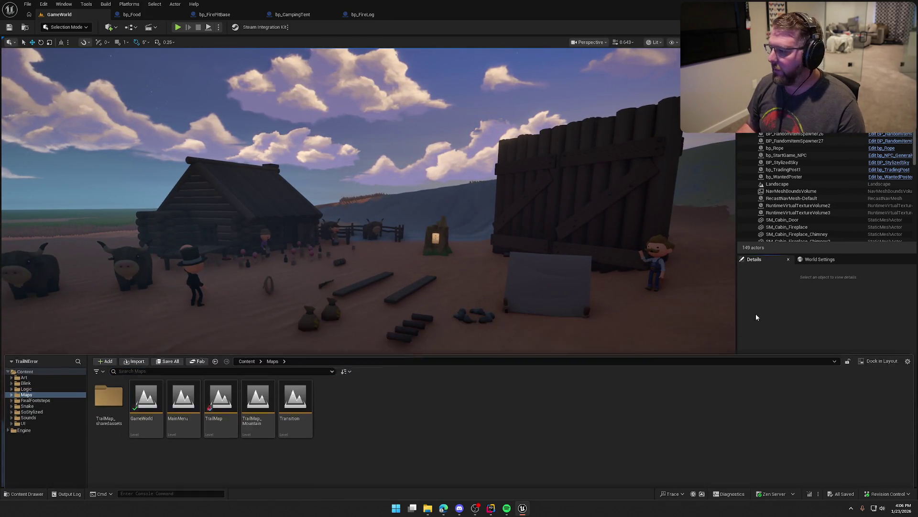
{"action": "left_click_drag", "start_coordinate": [574, 316], "coordinate": [573, 307]}
{"action": "left_click_drag", "start_coordinate": [285, 231], "coordinate": [285, 225]}
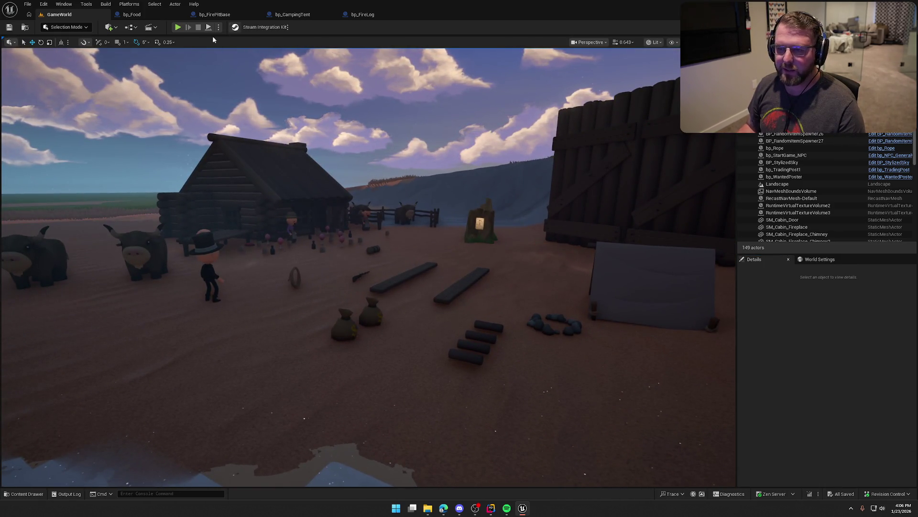
{"action": "left_click", "coordinate": [131, 15]}
- Clear the node selection and shift the graph view slightly left
{"action": "left_click", "coordinate": [489, 230]}
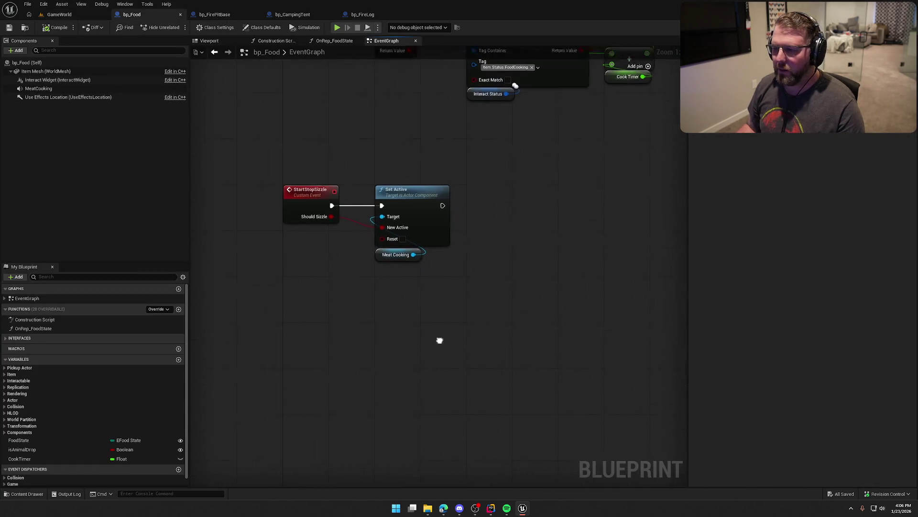
{"action": "right_click", "coordinate": [408, 328]}
{"action": "left_click", "coordinate": [417, 313]}
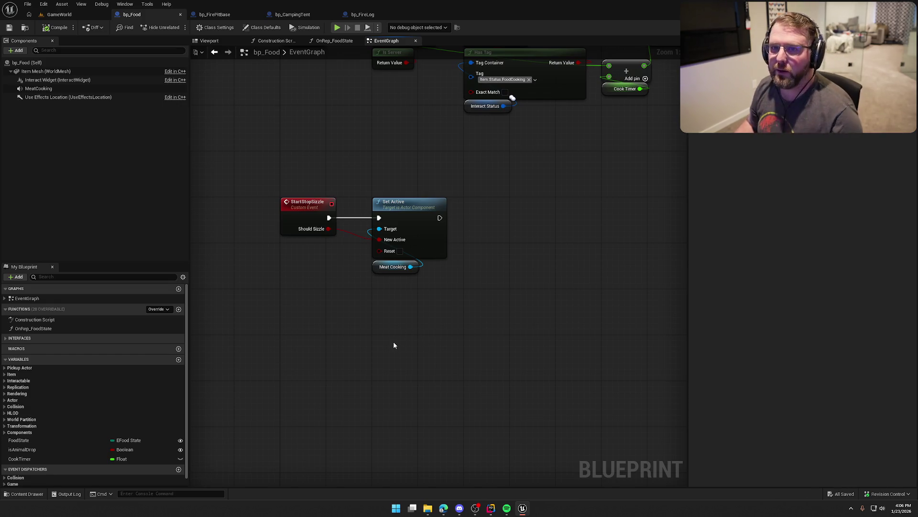
{"action": "left_click_drag", "start_coordinate": [418, 340], "coordinate": [383, 335]}
- Add a Timeline named FadeSizzle wired from Set Active's execution output
{"action": "left_click_drag", "start_coordinate": [412, 224], "coordinate": [472, 223]}
{"action": "type", "text": "timi"}
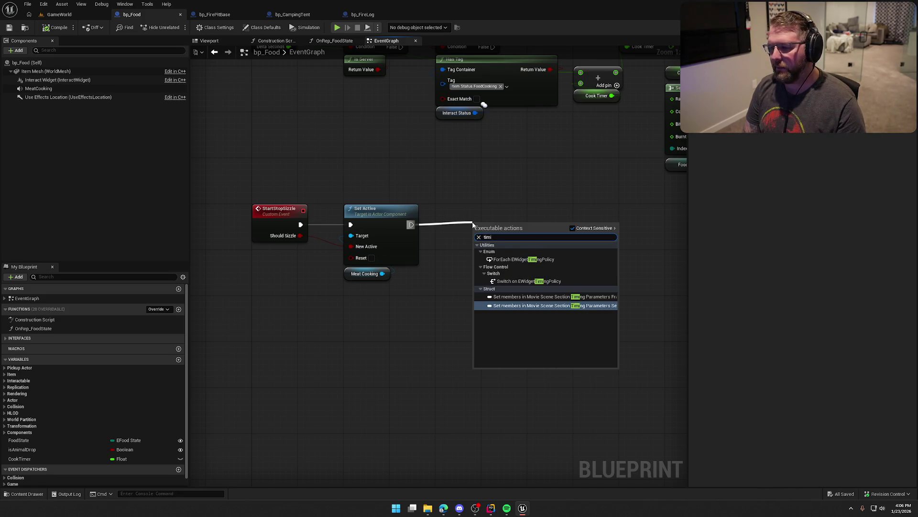
{"action": "key", "text": "BackSpace"}
{"action": "type", "text": "eline"}
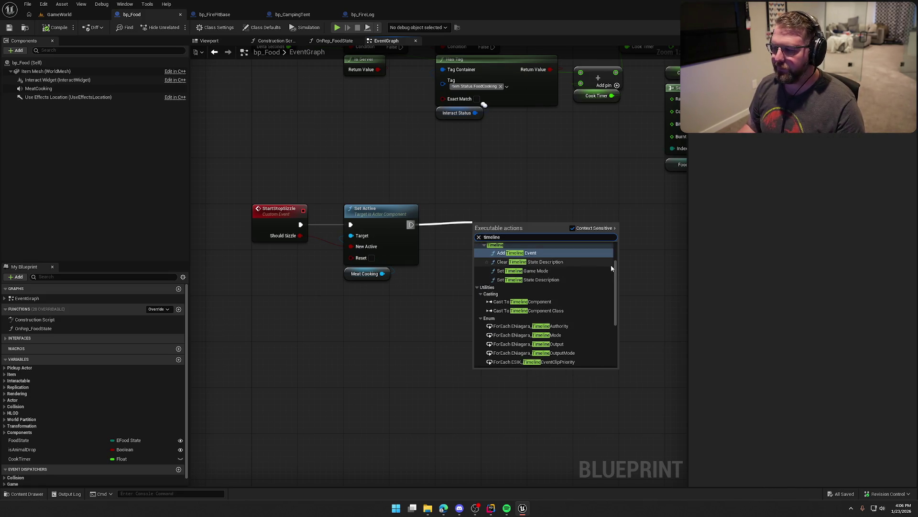
{"action": "scroll", "coordinate": [574, 311], "scroll_direction": "down", "scroll_amount": 5}
{"action": "left_click", "coordinate": [518, 363]}
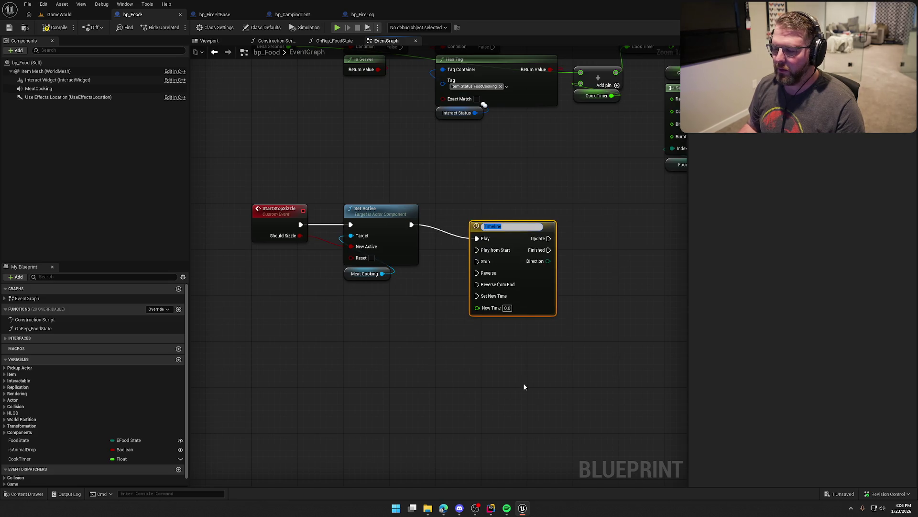
{"action": "type", "text": "FadeSizzle"}
{"action": "key", "text": "Return"}
{"action": "left_click_drag", "start_coordinate": [523, 383], "coordinate": [424, 340]}
{"action": "left_click_drag", "start_coordinate": [395, 182], "coordinate": [426, 181]}
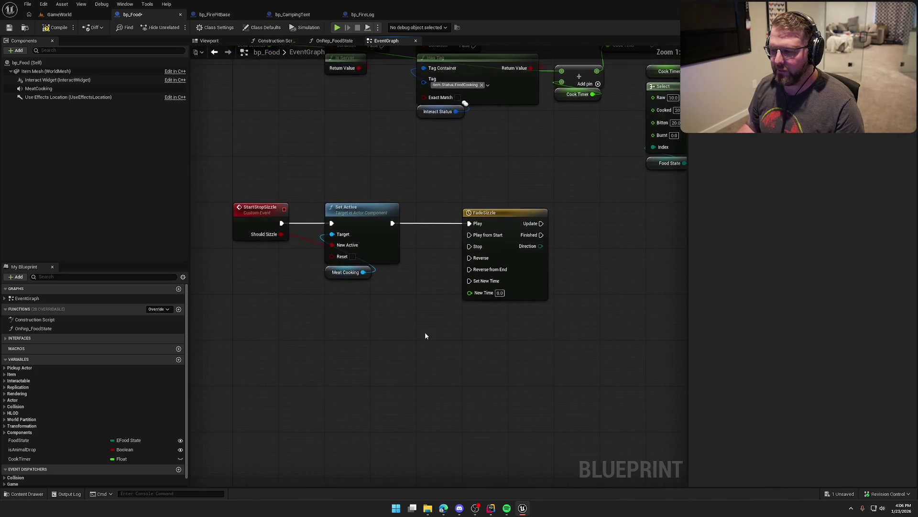